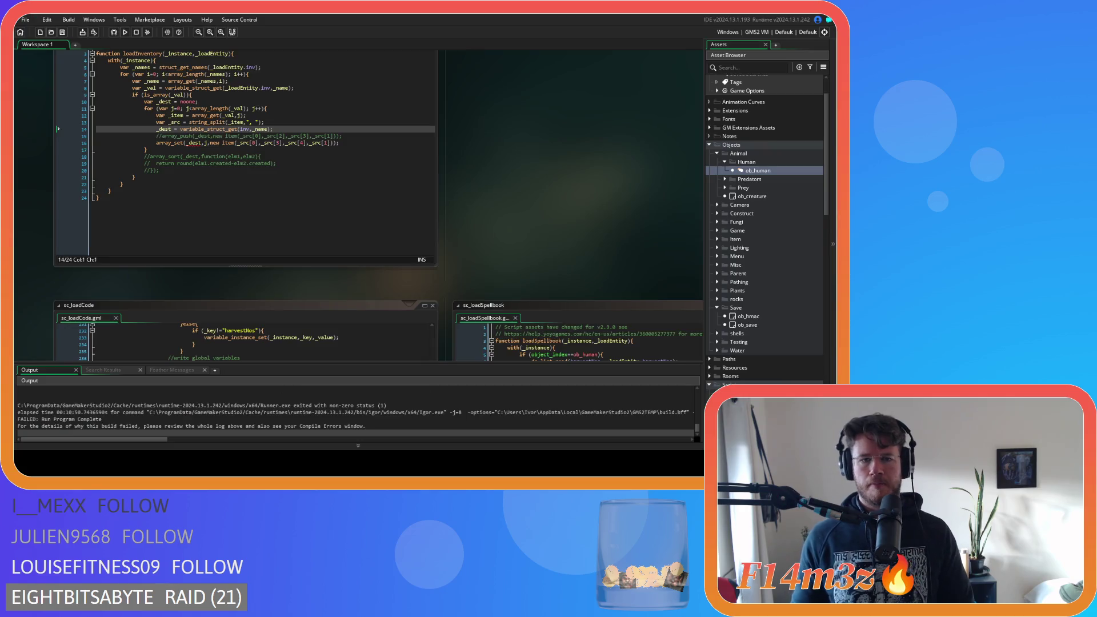
Step: Close the running Entheogen game window to return to the GameMaker project
{"action": "left_click", "coordinate": [319, 162]}
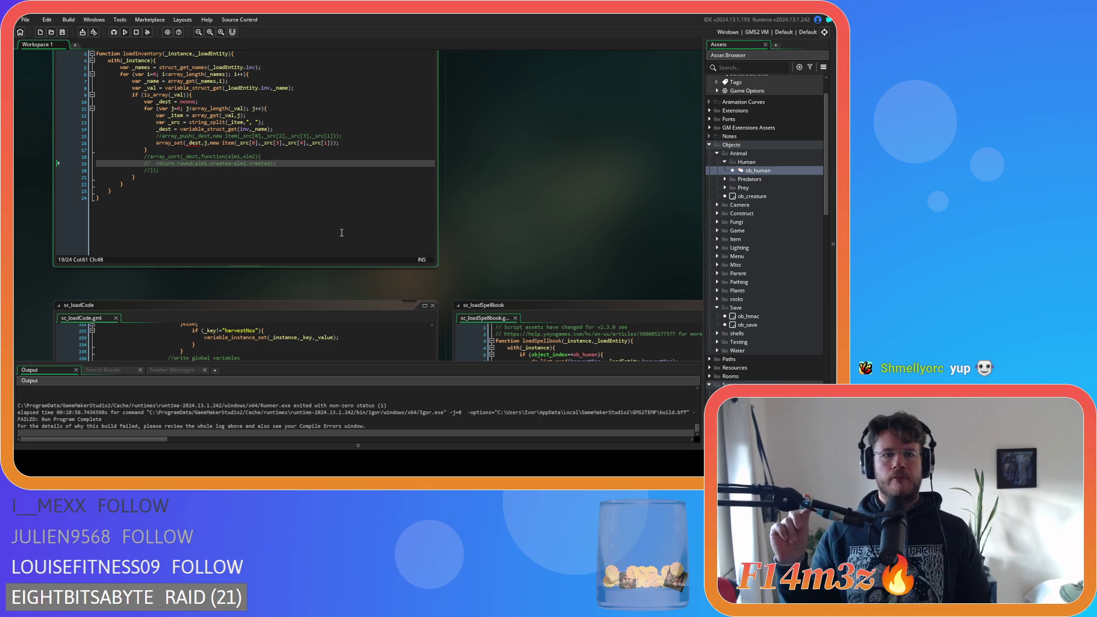
Step: Scroll past sc_loadSpellbook, sc_inventory and sc_decay to sc_saveInventory and place the cursor in its code
{"action": "left_click", "coordinate": [325, 197]}
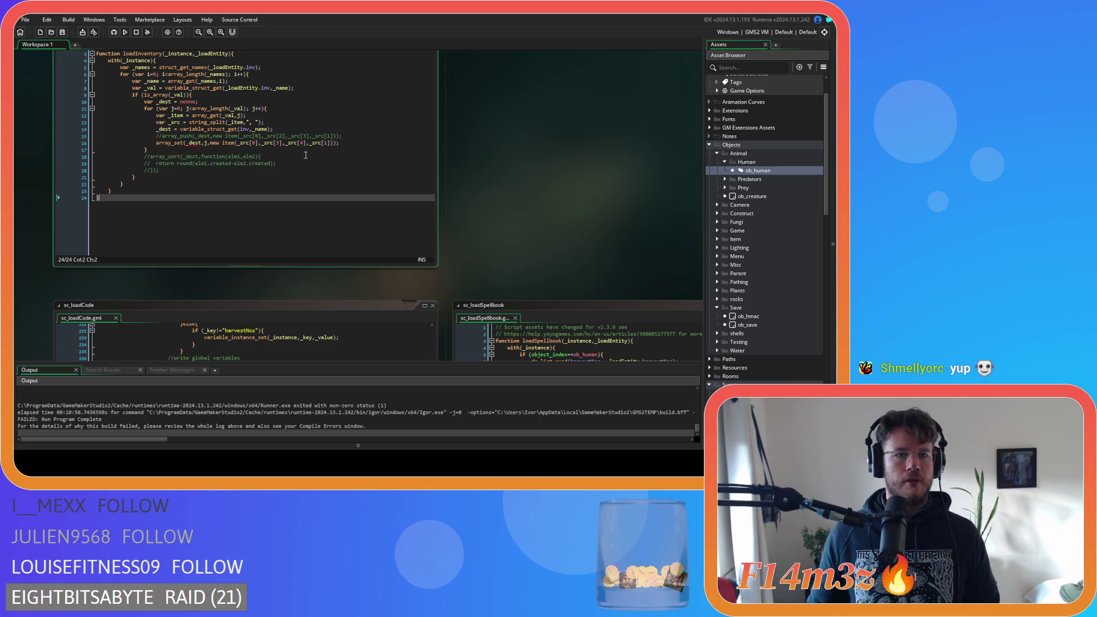
{"action": "left_click", "coordinate": [302, 152]}
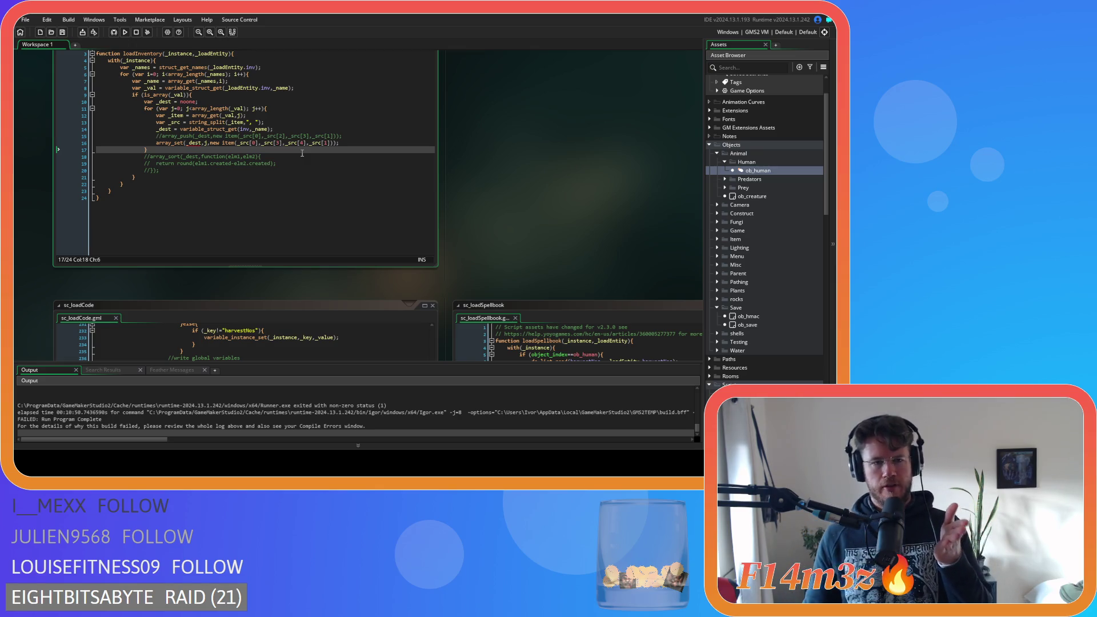
{"action": "scroll", "coordinate": [453, 215], "scroll_direction": "down", "scroll_amount": 5}
{"action": "scroll", "coordinate": [454, 214], "scroll_direction": "up", "scroll_amount": 10}
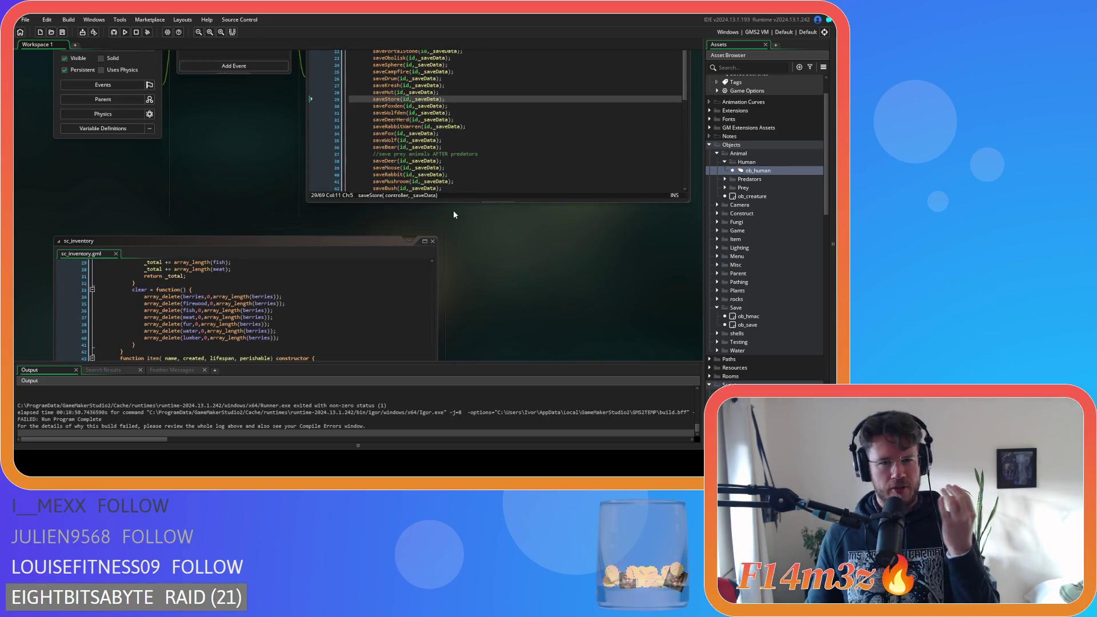
{"action": "scroll", "coordinate": [454, 211], "scroll_direction": "up", "scroll_amount": 10}
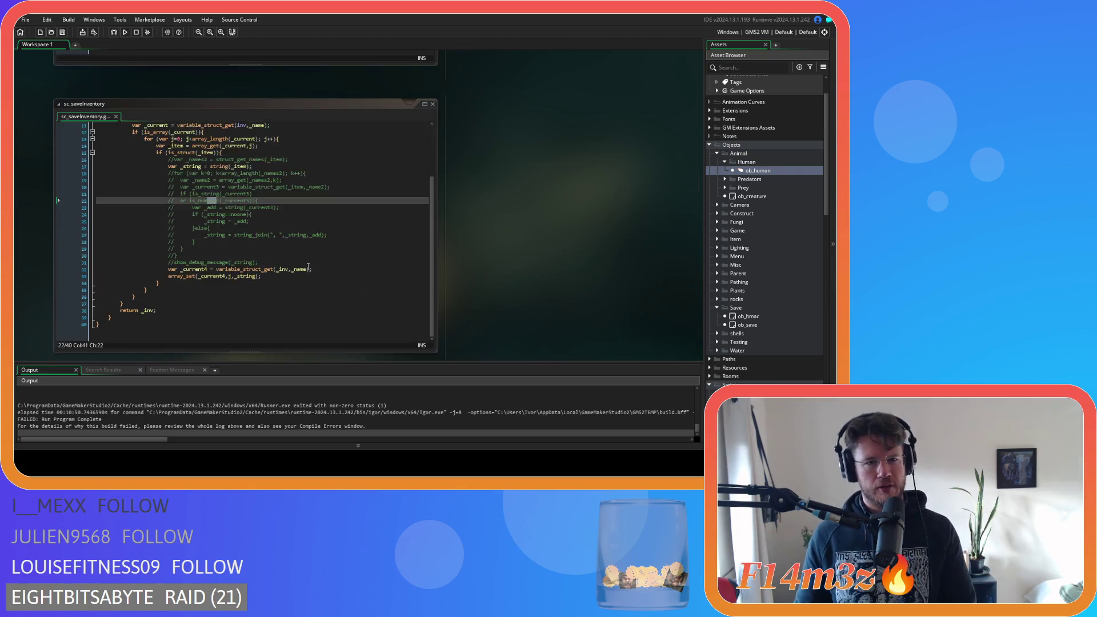
{"action": "scroll", "coordinate": [312, 266], "scroll_direction": "up", "scroll_amount": 5}
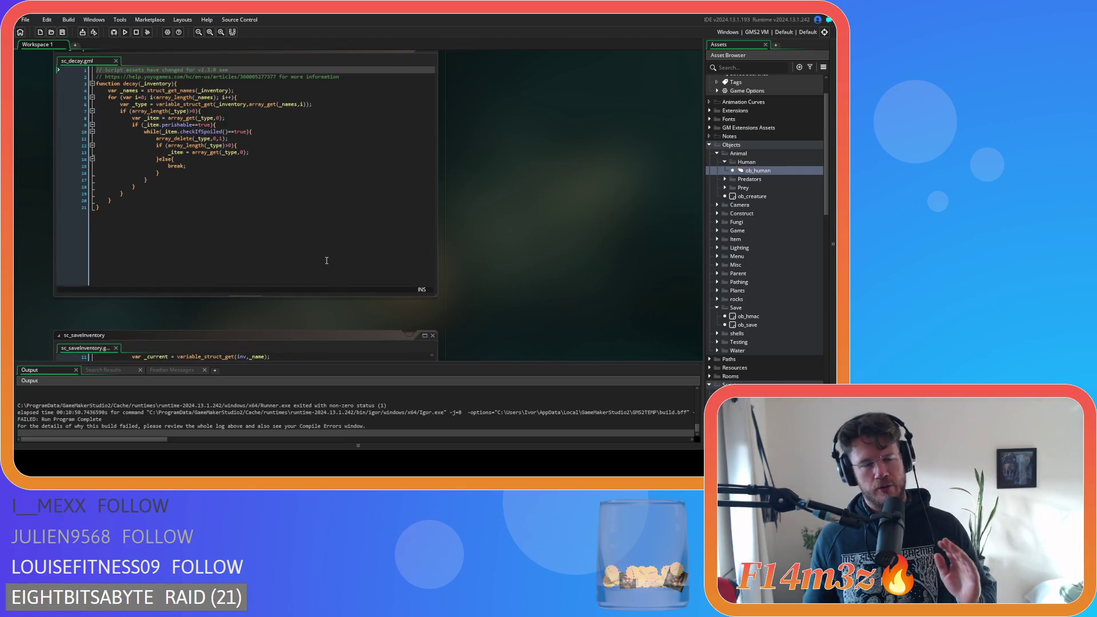
{"action": "scroll", "coordinate": [422, 271], "scroll_direction": "down", "scroll_amount": 4}
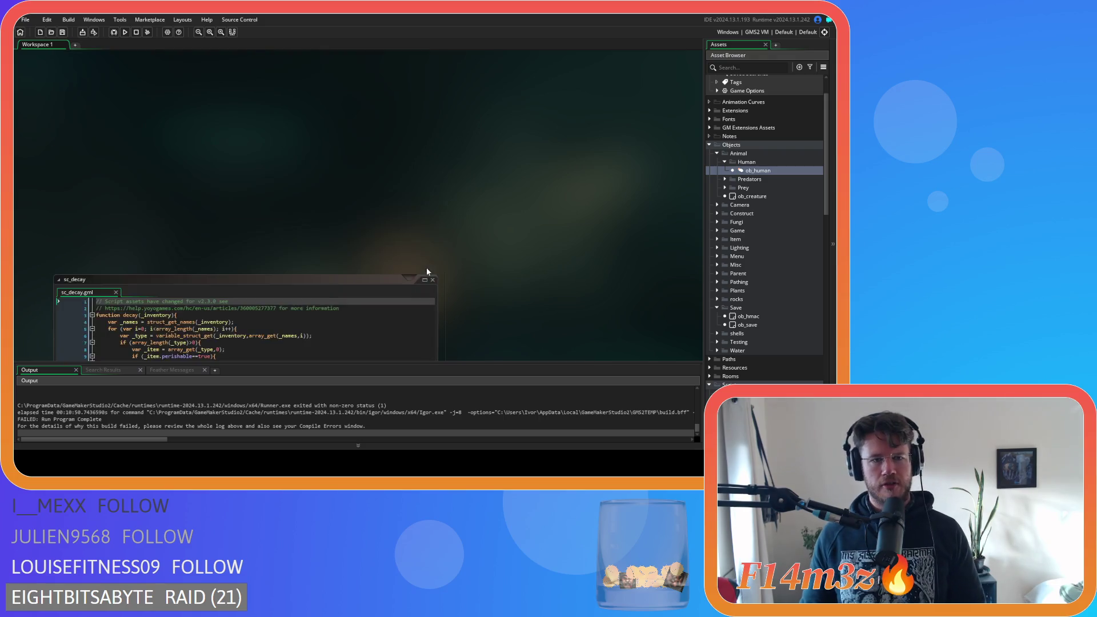
{"action": "scroll", "coordinate": [482, 285], "scroll_direction": "down", "scroll_amount": 5}
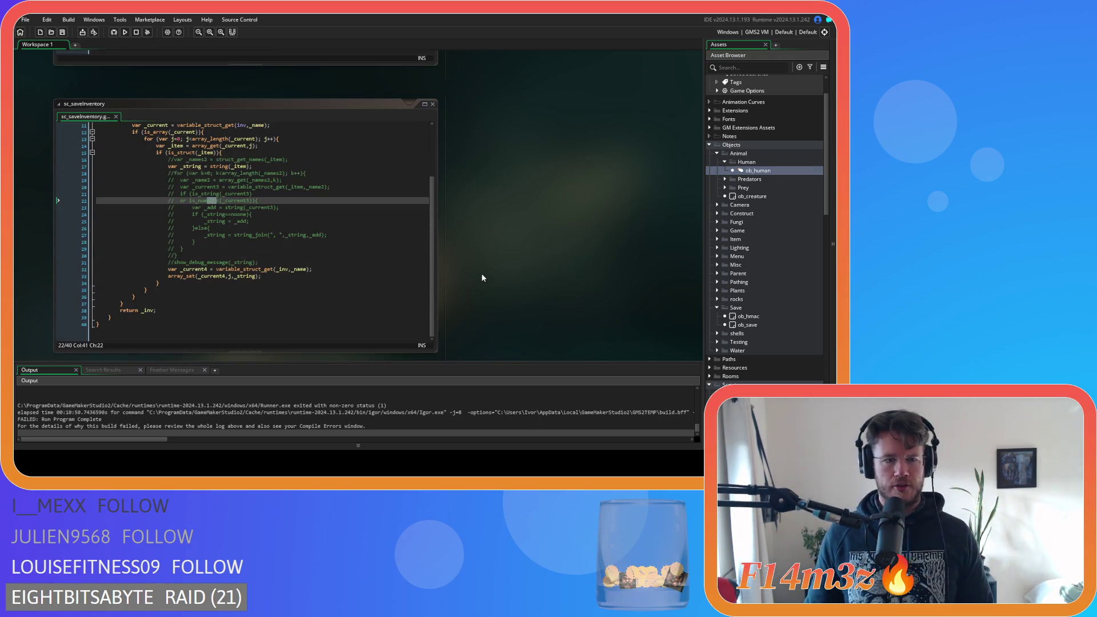
{"action": "scroll", "coordinate": [483, 280], "scroll_direction": "down", "scroll_amount": 3}
{"action": "scroll", "coordinate": [482, 280], "scroll_direction": "up", "scroll_amount": 3}
{"action": "left_click", "coordinate": [288, 216]}
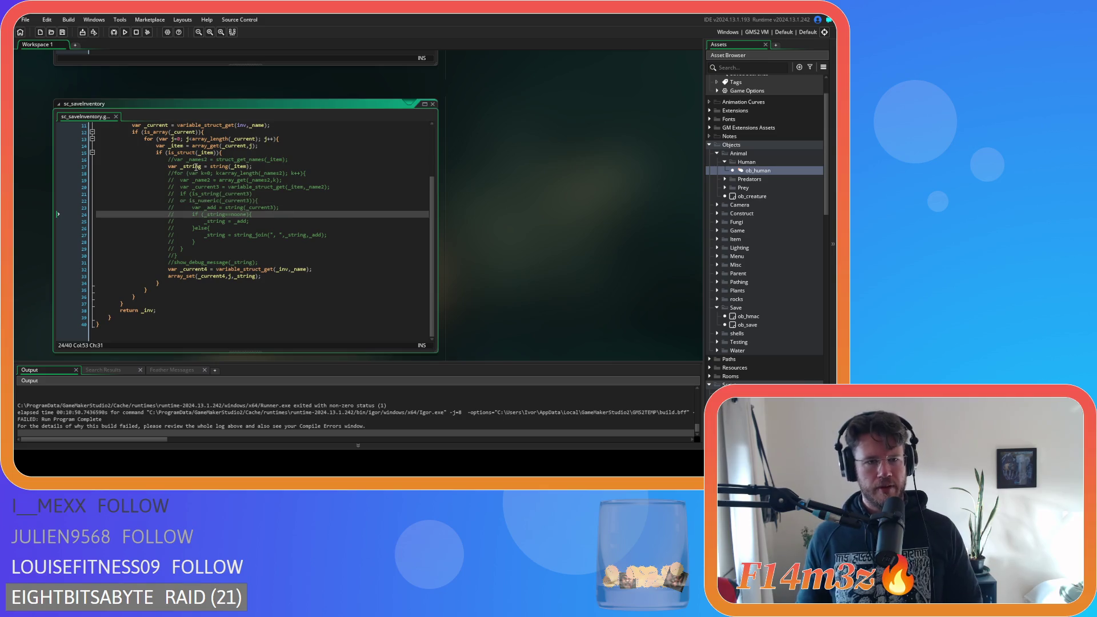
Step: Examine sc_saveInventory's _string assignment on line 17 and the commented loop on lines 19–30
{"action": "left_click", "coordinate": [205, 167]}
{"action": "key", "text": "Down"}
{"action": "key", "text": "Down"}
{"action": "key", "text": "Home"}
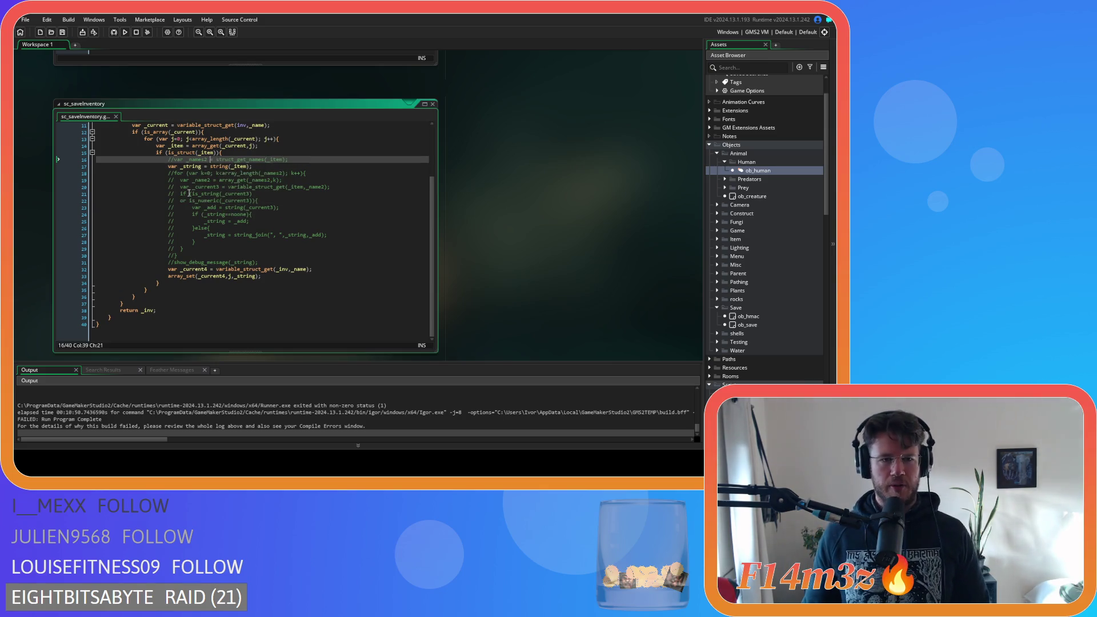
{"action": "key", "text": "shift+Down"}
{"action": "key", "text": "shift+Down"}
{"action": "key", "text": "shift+Down"}
{"action": "key", "text": "shift+End"}
{"action": "left_click_drag", "start_coordinate": [184, 166], "coordinate": [253, 167]}
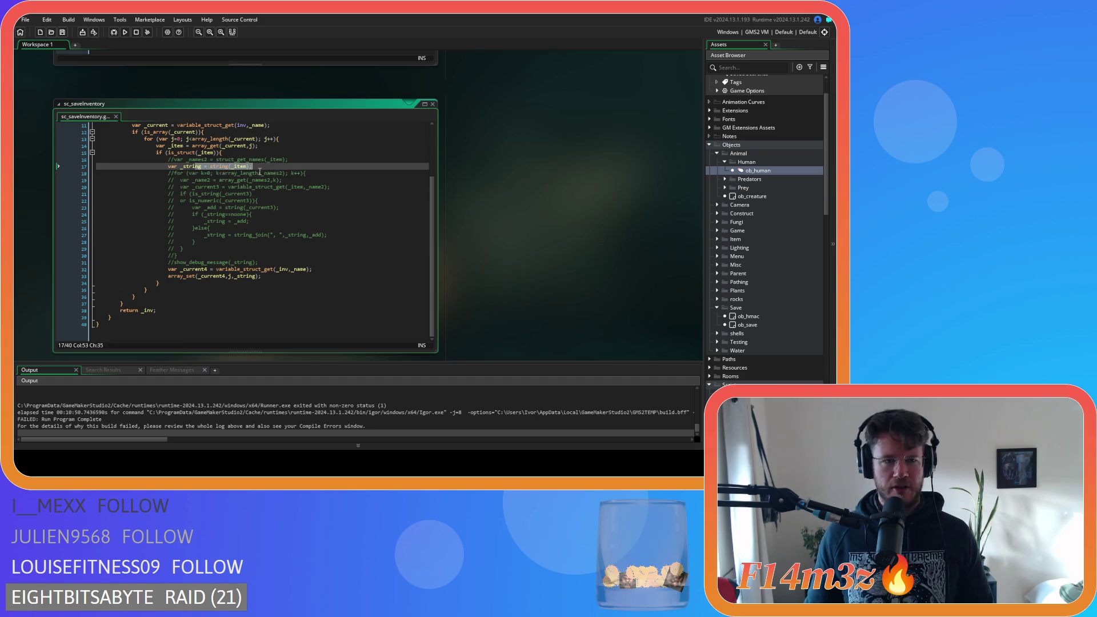
{"action": "left_click", "coordinate": [234, 168]}
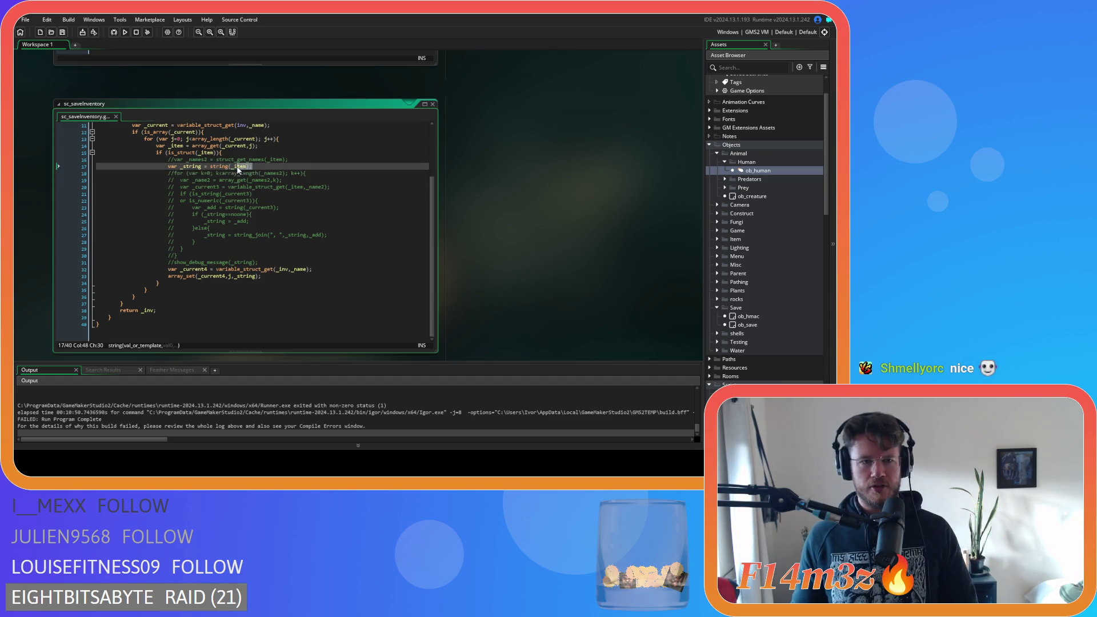
{"action": "left_click_drag", "start_coordinate": [234, 167], "coordinate": [244, 167]}
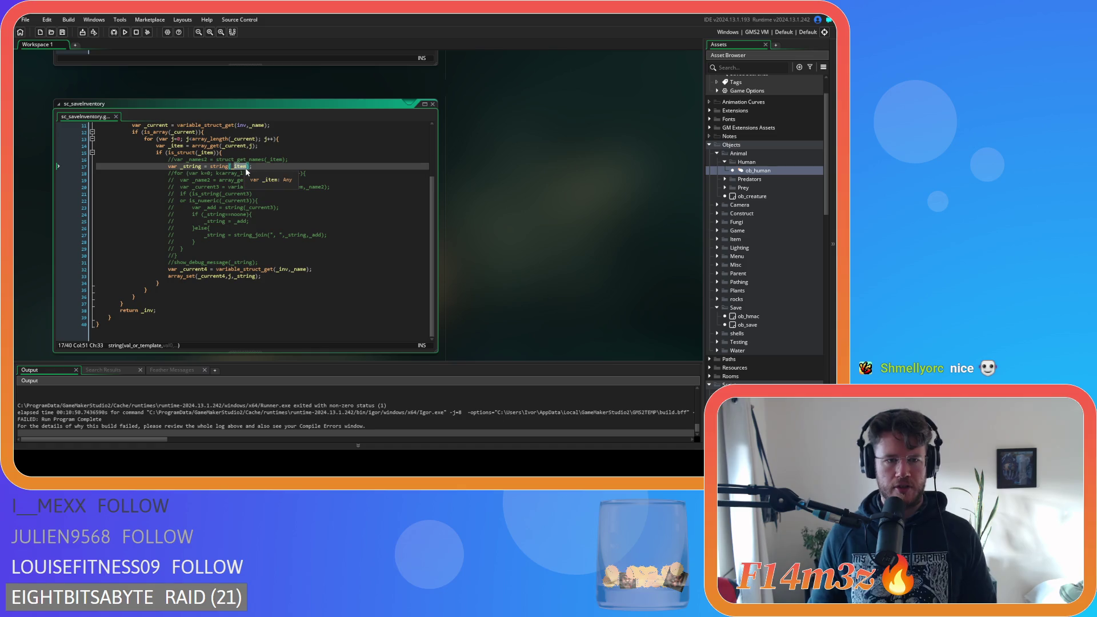
{"action": "left_click_drag", "start_coordinate": [179, 256], "coordinate": [166, 172]}
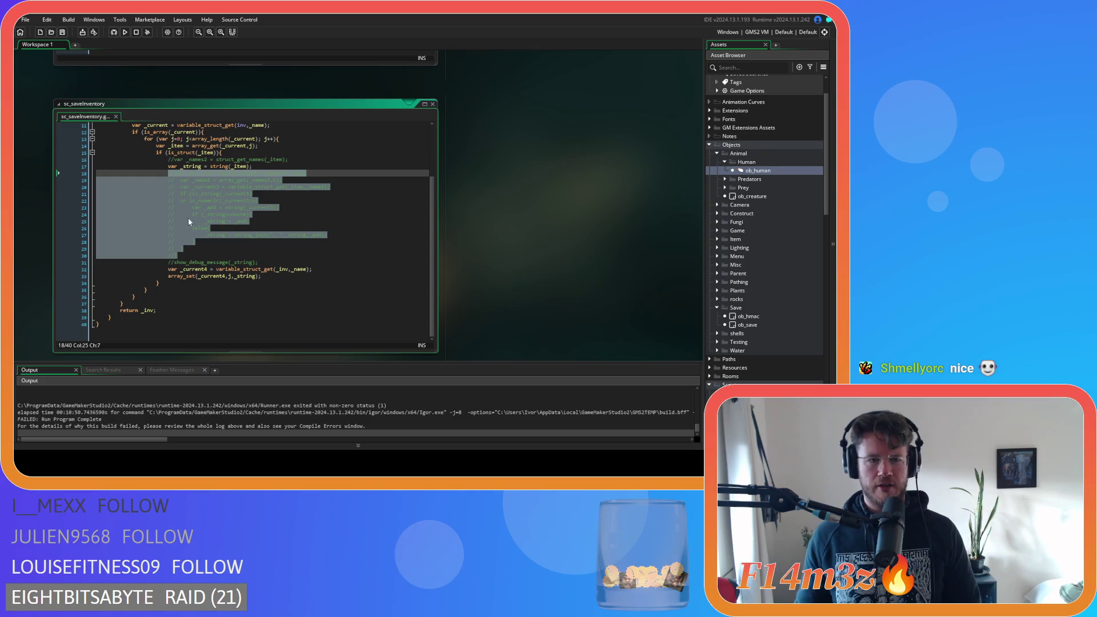
Step: Comment out show_debug_message(_string) on line 31 with Ctrl+K
{"action": "scroll", "coordinate": [447, 411], "scroll_direction": "down", "scroll_amount": 1}
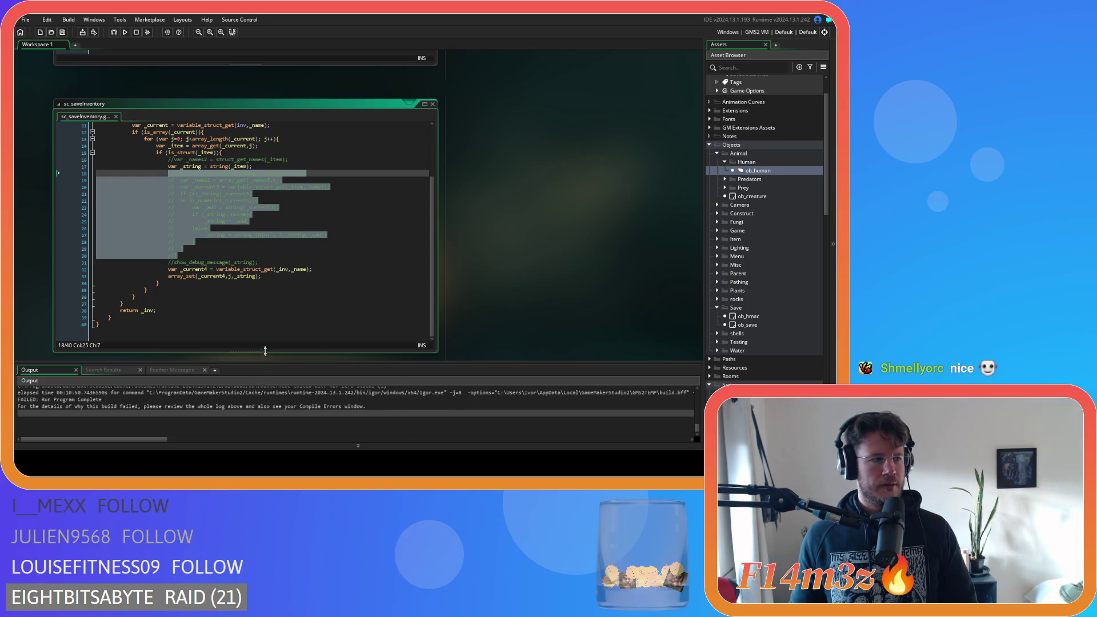
{"action": "left_click", "coordinate": [293, 220]}
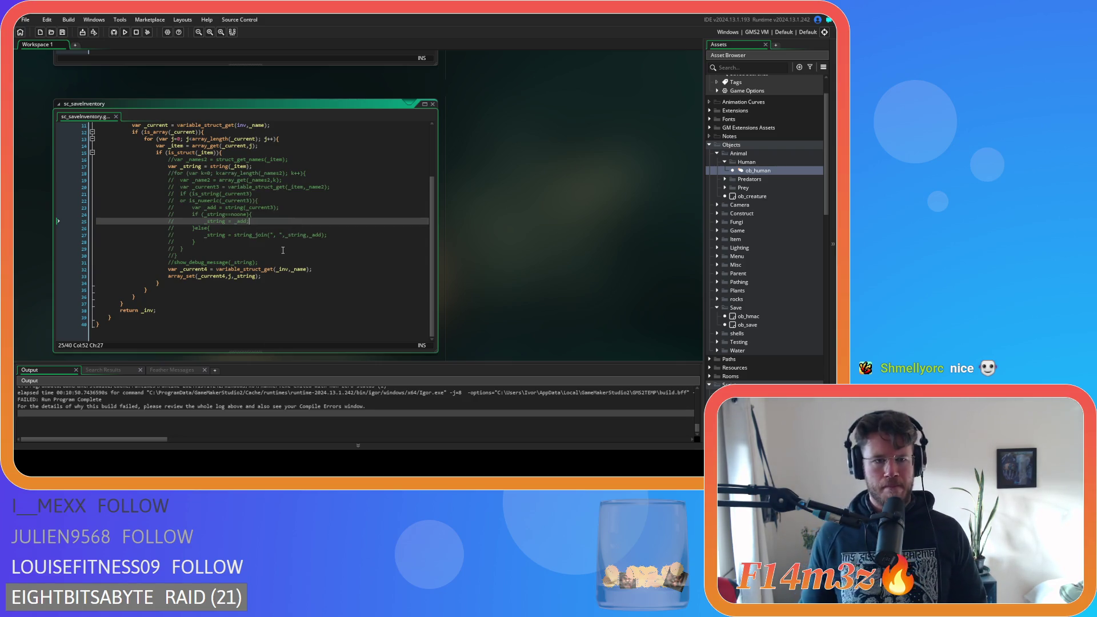
{"action": "left_click", "coordinate": [248, 256]}
{"action": "left_click_drag", "start_coordinate": [248, 256], "coordinate": [200, 177]}
{"action": "left_click", "coordinate": [241, 251]}
{"action": "mouse_move", "coordinate": [171, 264]}
{"action": "left_mouse_down"}
{"action": "mouse_move", "coordinate": [262, 264]}
{"action": "mouse_move", "coordinate": [160, 266]}
{"action": "mouse_move", "coordinate": [170, 268]}
{"action": "left_mouse_up"}
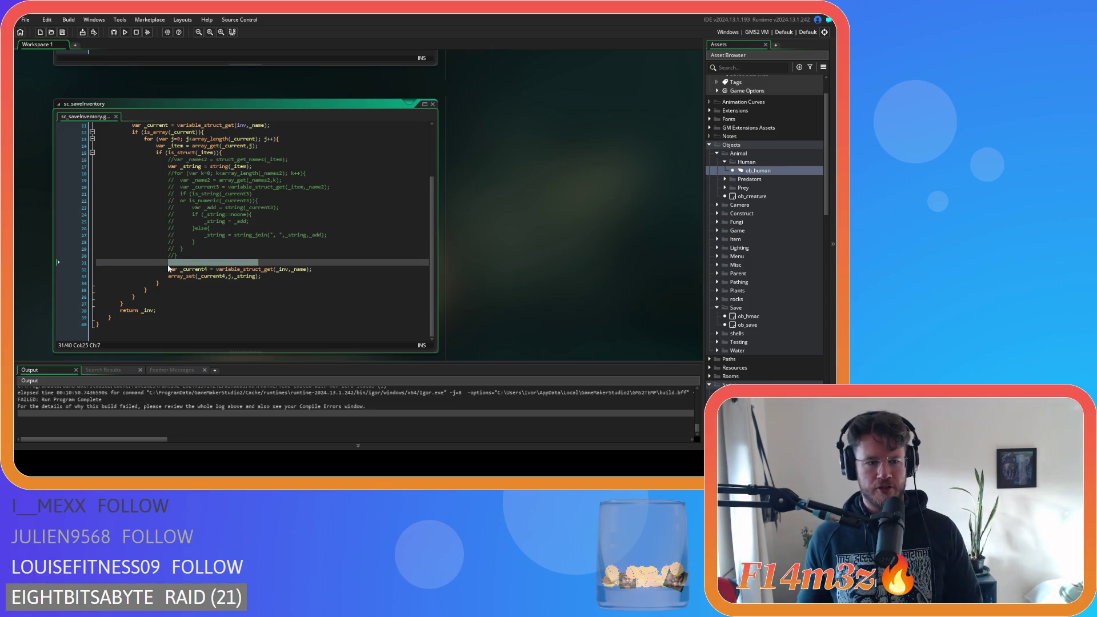
{"action": "key", "text": "ctrl+k"}
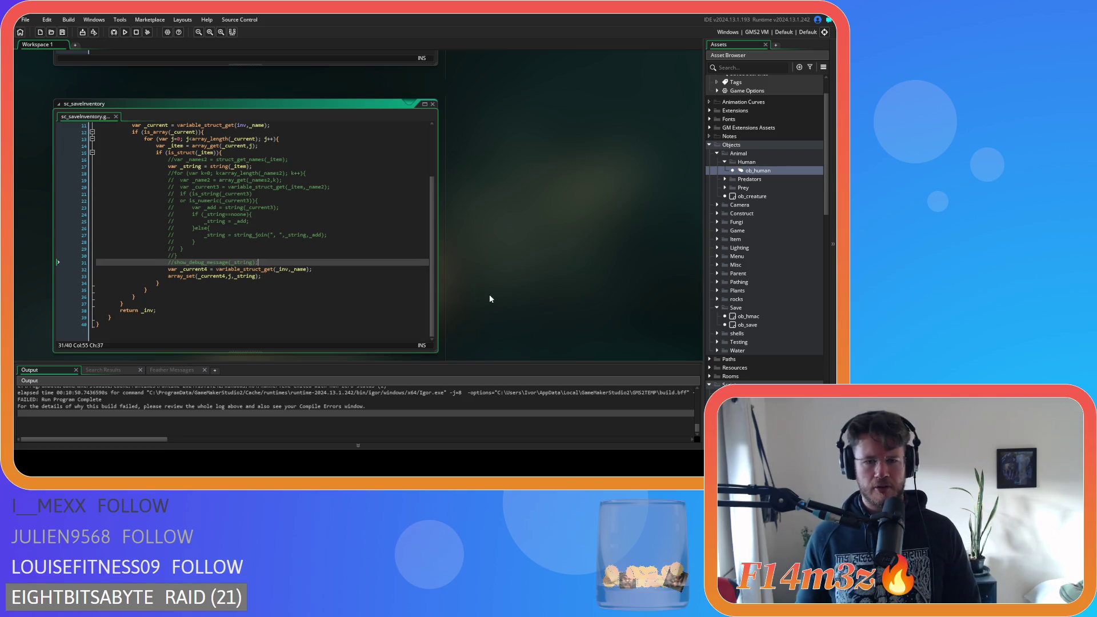
{"action": "scroll", "coordinate": [490, 297], "scroll_direction": "down", "scroll_amount": 3}
{"action": "scroll", "coordinate": [333, 252], "scroll_direction": "down", "scroll_amount": 8}
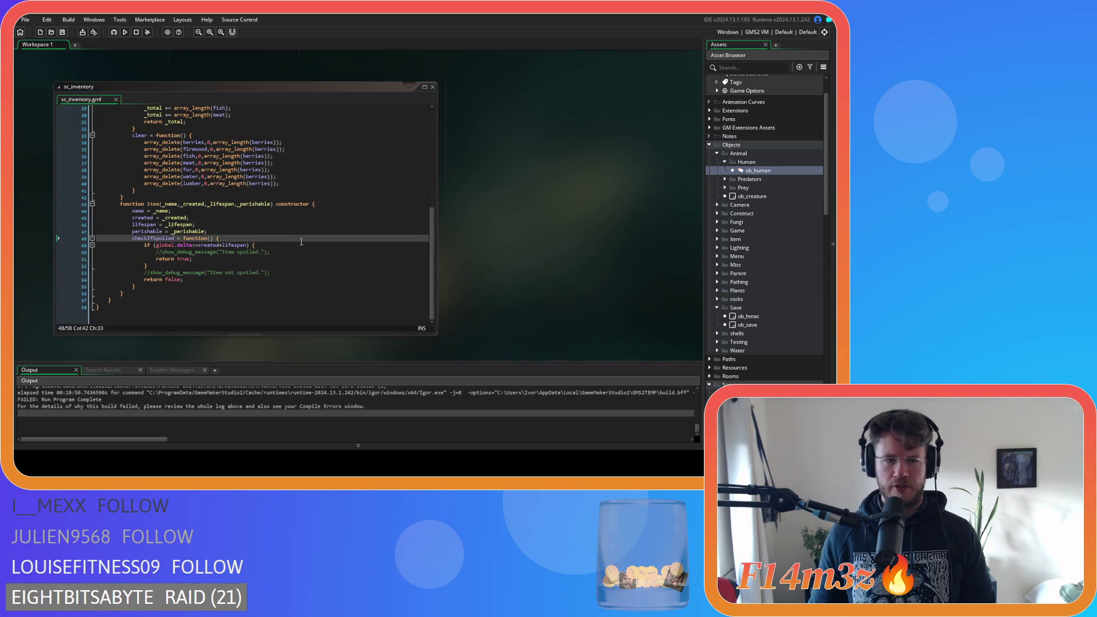
Step: Scroll down past ob_save and sc_loadSpellbook to sc_loadInventory and place the cursor in its code
{"action": "scroll", "coordinate": [457, 285], "scroll_direction": "up", "scroll_amount": 10}
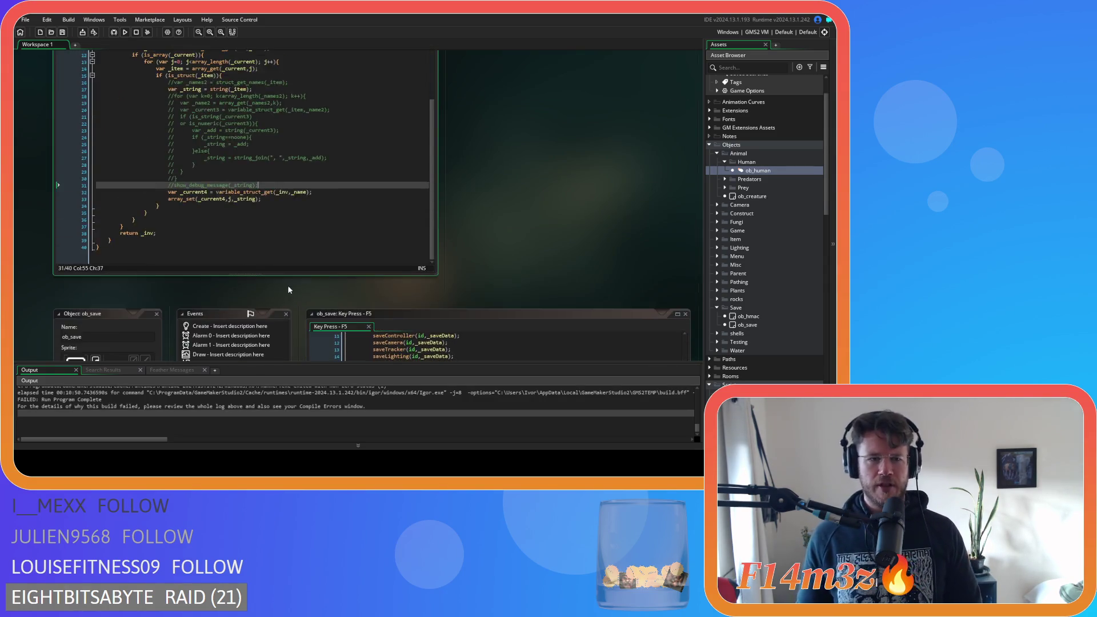
{"action": "left_click_drag", "start_coordinate": [164, 261], "coordinate": [271, 261]}
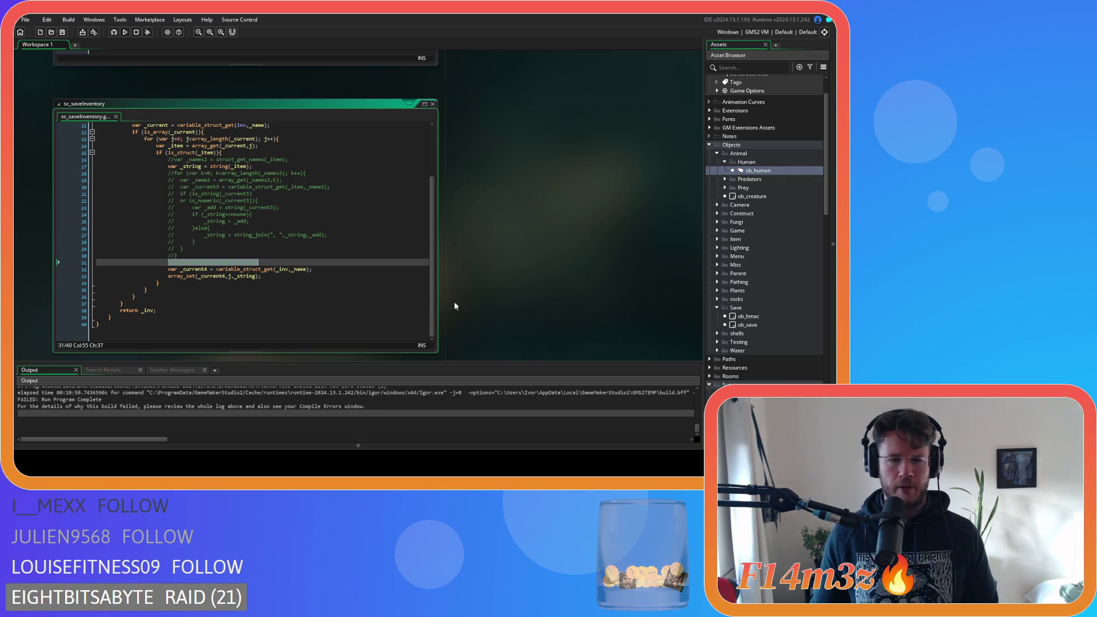
{"action": "scroll", "coordinate": [472, 293], "scroll_direction": "down", "scroll_amount": 3}
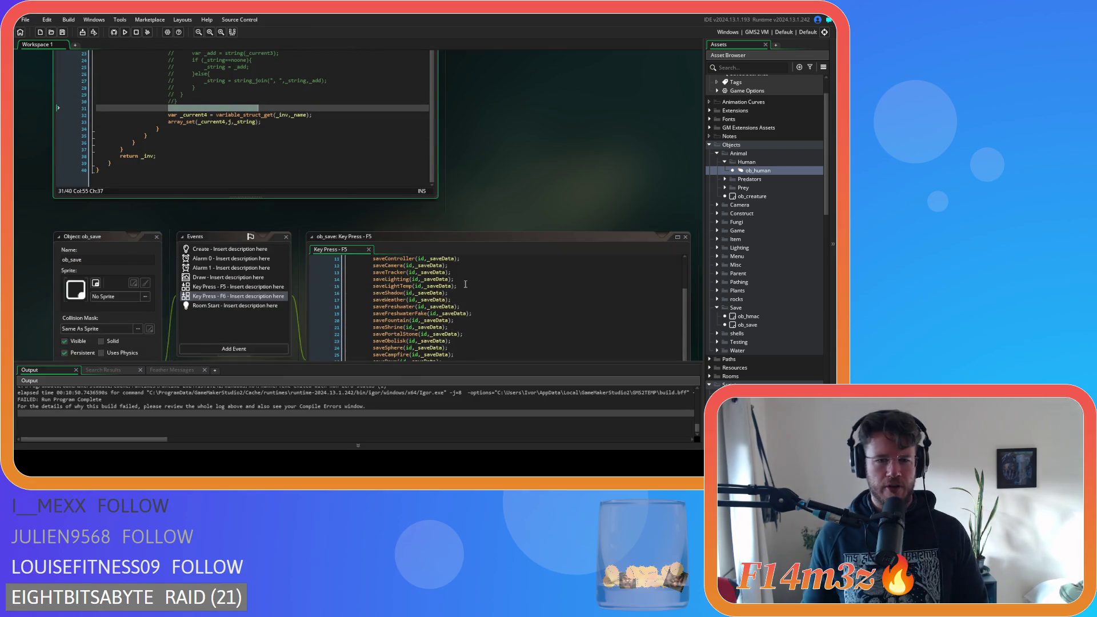
{"action": "scroll", "coordinate": [334, 295], "scroll_direction": "down", "scroll_amount": 10}
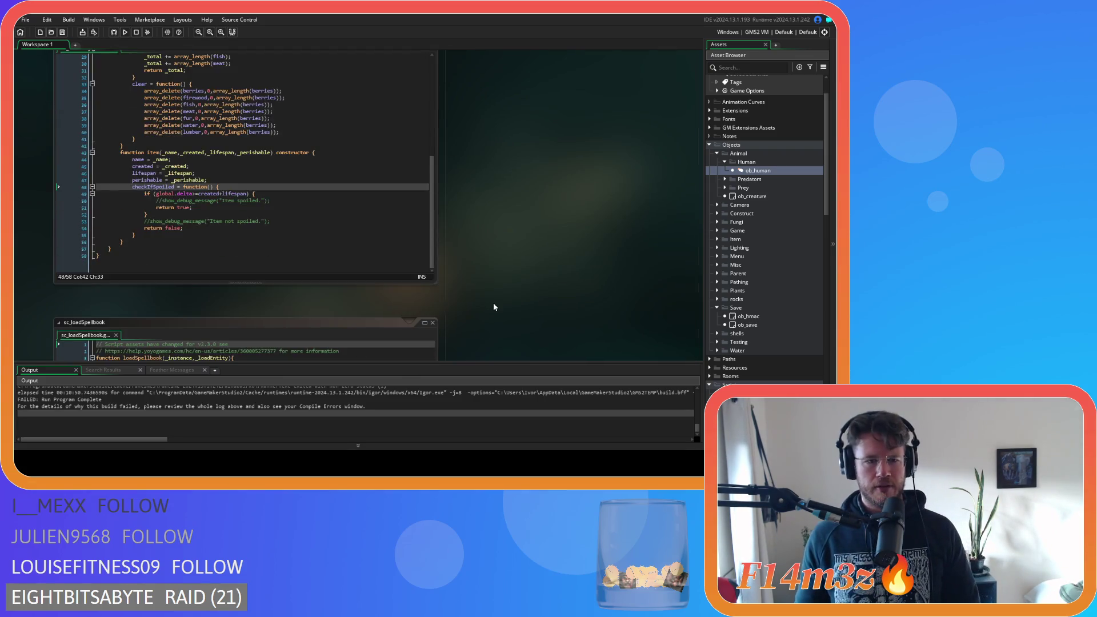
{"action": "scroll", "coordinate": [494, 302], "scroll_direction": "down", "scroll_amount": 8}
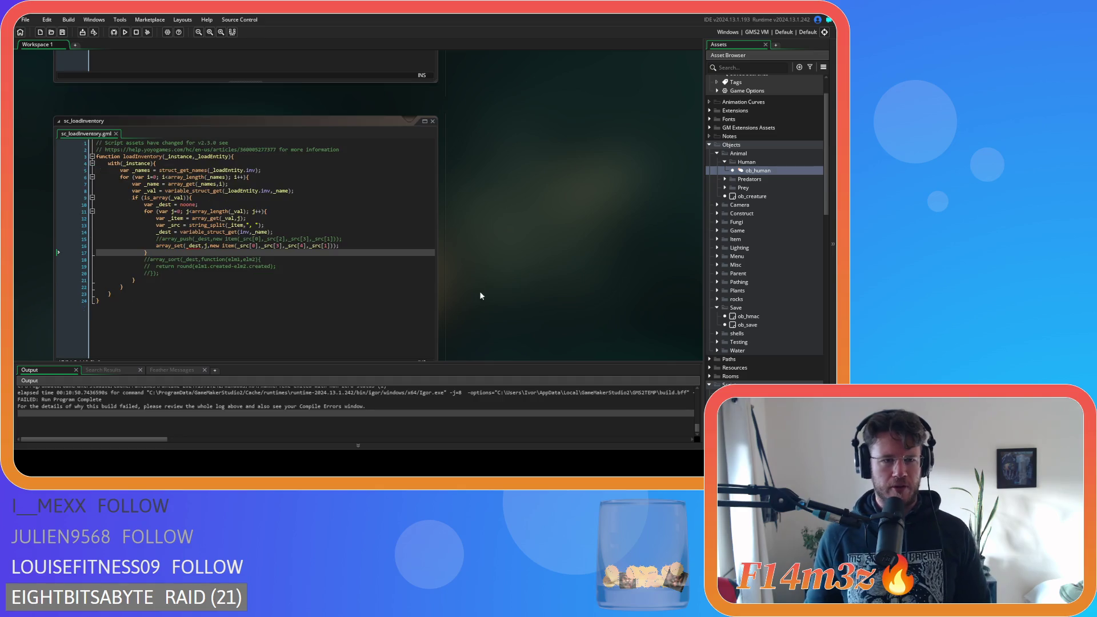
{"action": "left_click", "coordinate": [249, 144]}
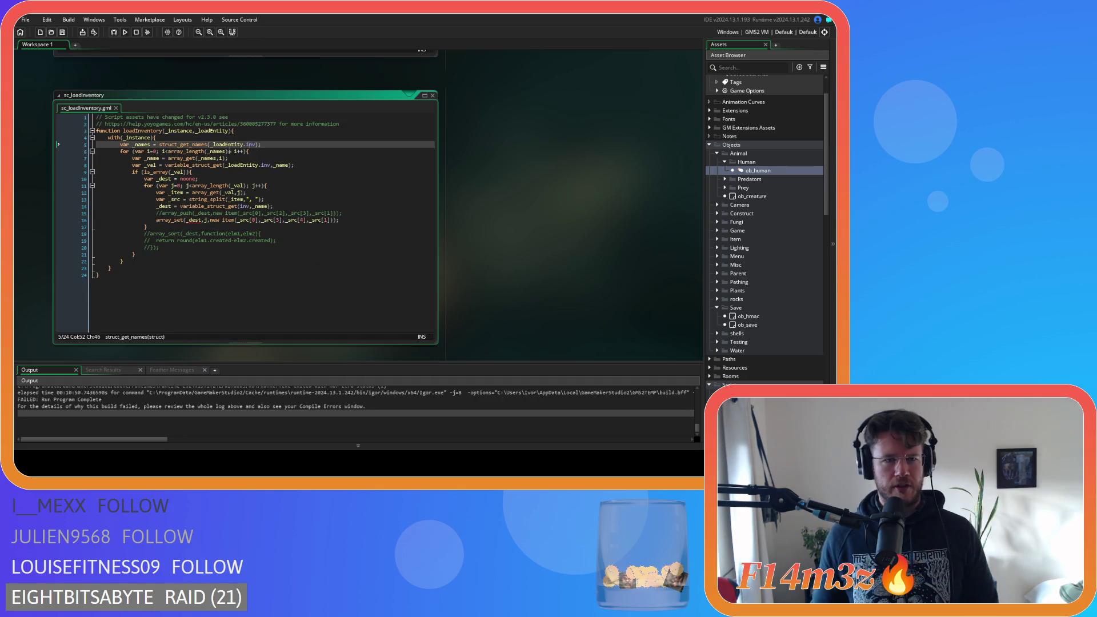
{"action": "left_click_drag", "start_coordinate": [214, 145], "coordinate": [256, 147]}
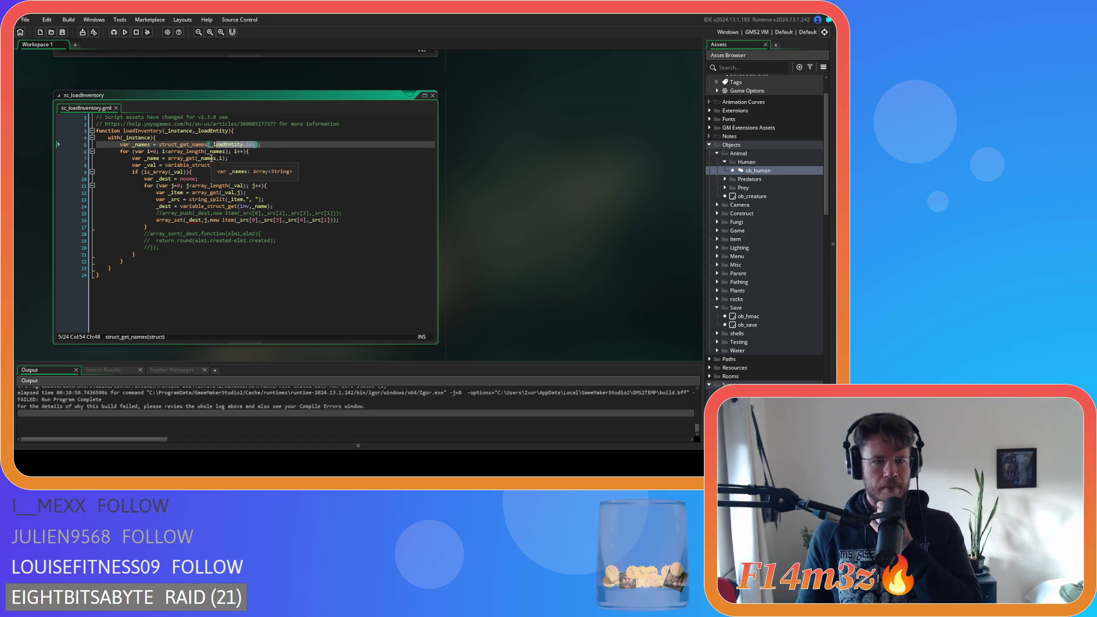
{"action": "key", "text": "Down"}
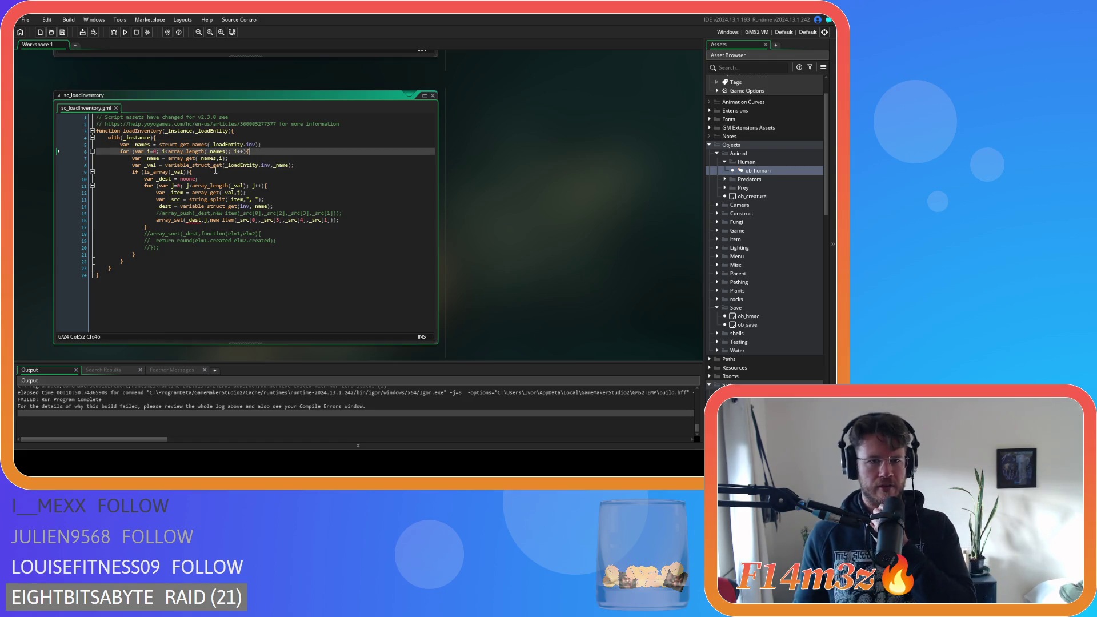
{"action": "left_click", "coordinate": [189, 172]}
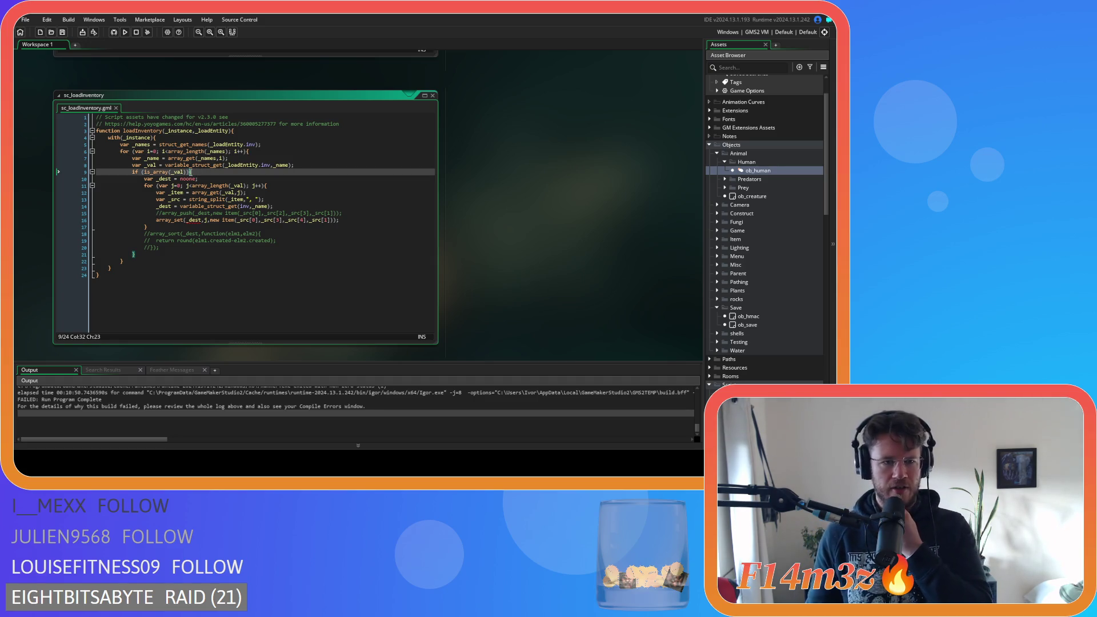
{"action": "left_click_drag", "start_coordinate": [198, 186], "coordinate": [260, 185]}
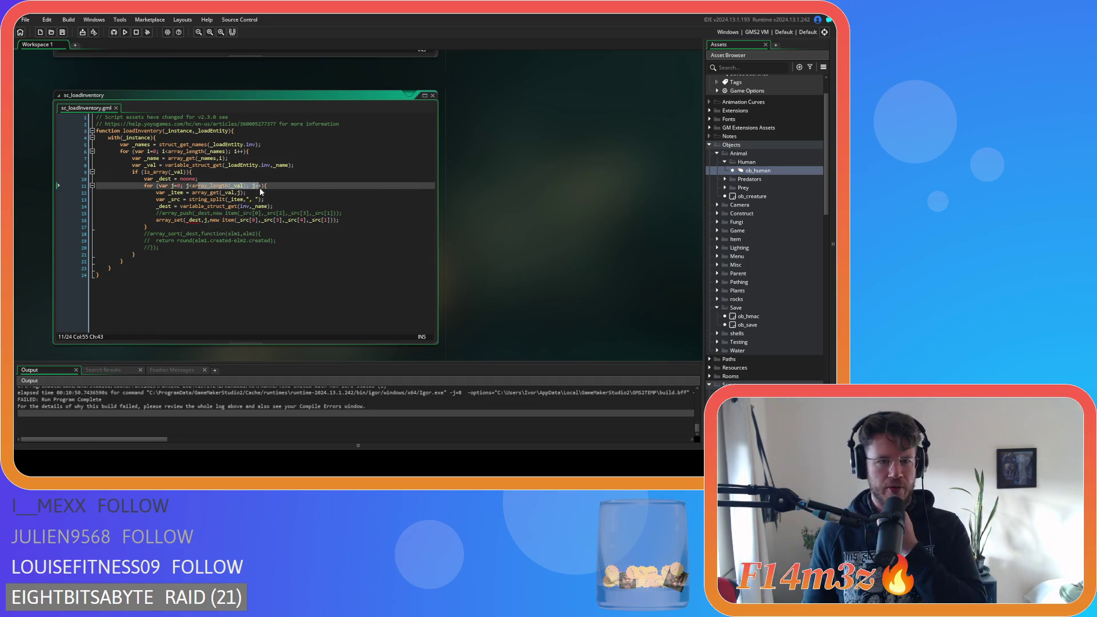
{"action": "left_click", "coordinate": [198, 199]}
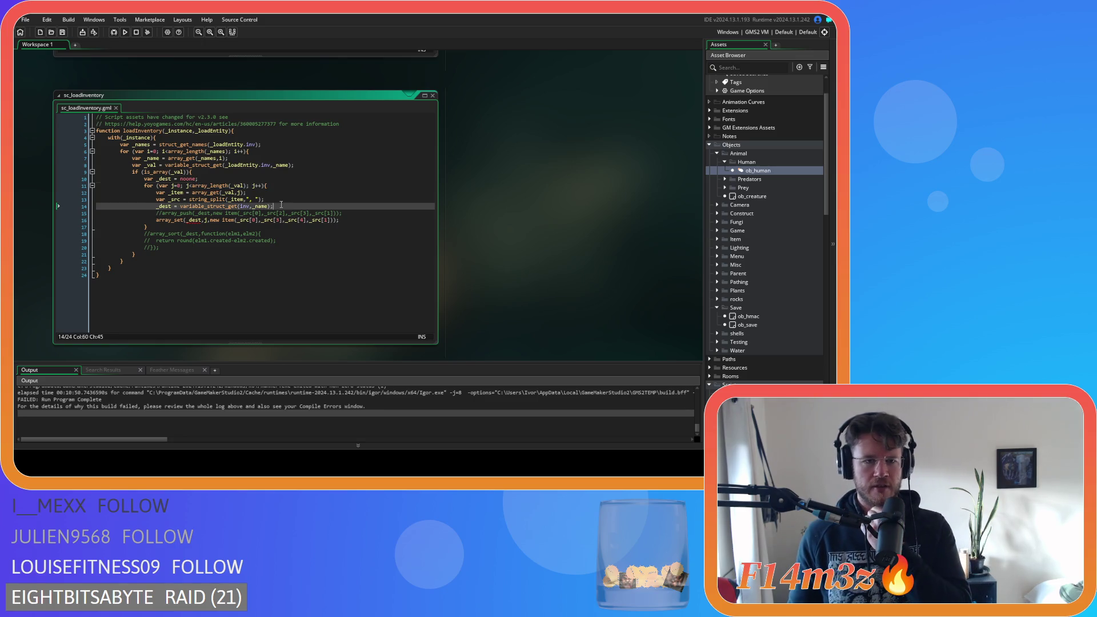
{"action": "left_click_drag", "start_coordinate": [199, 200], "coordinate": [218, 200]}
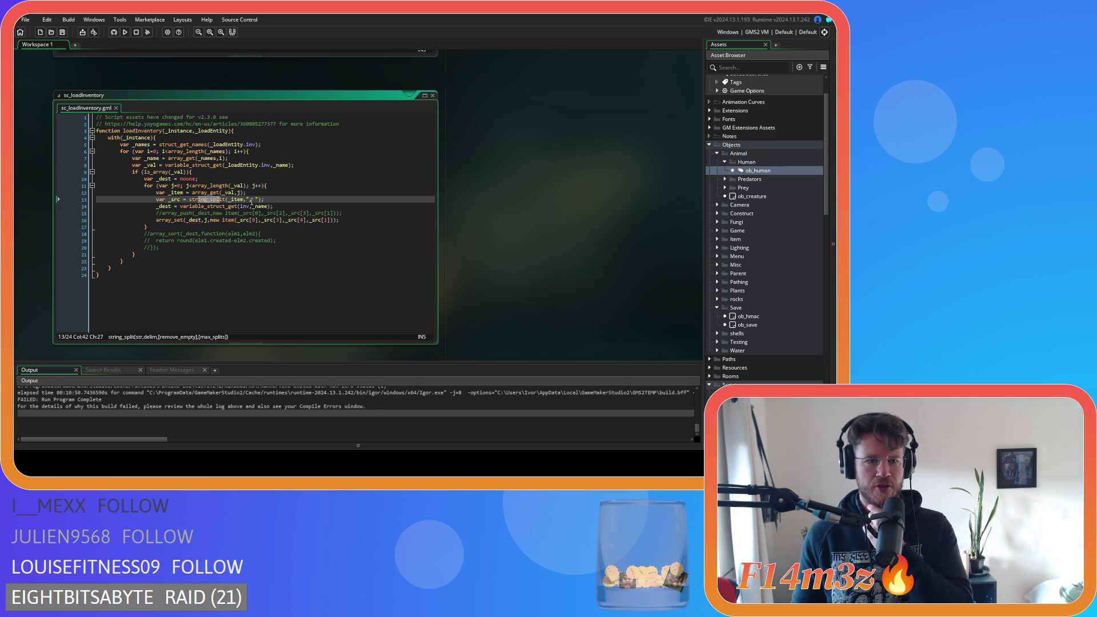
{"action": "left_click", "coordinate": [271, 206]}
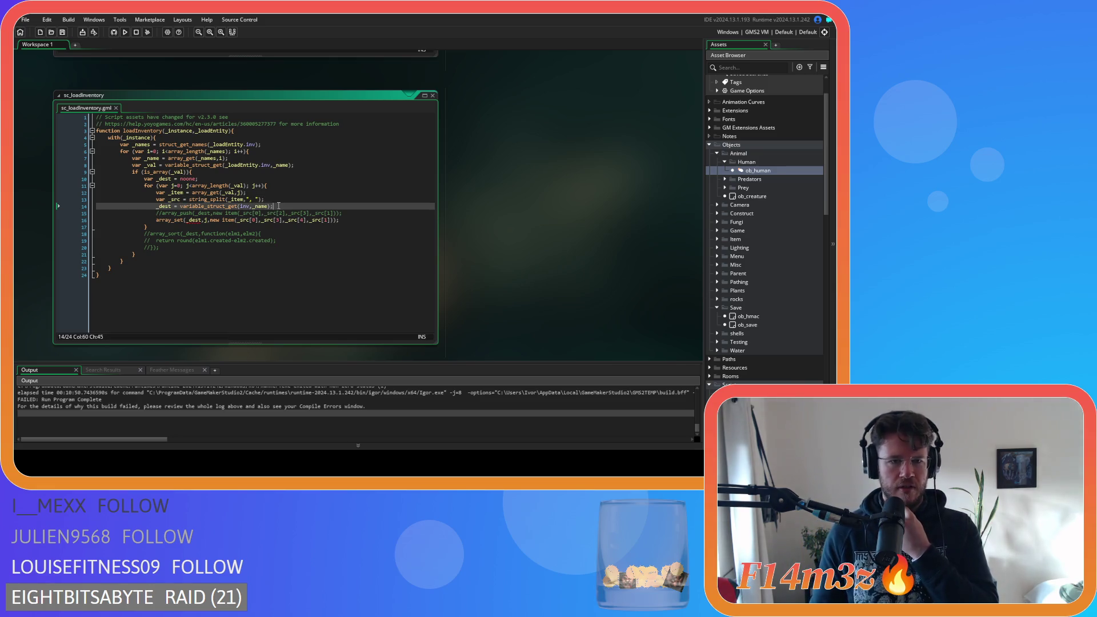
{"action": "left_click", "coordinate": [213, 220]}
{"action": "left_click_drag", "start_coordinate": [240, 220], "coordinate": [252, 223]}
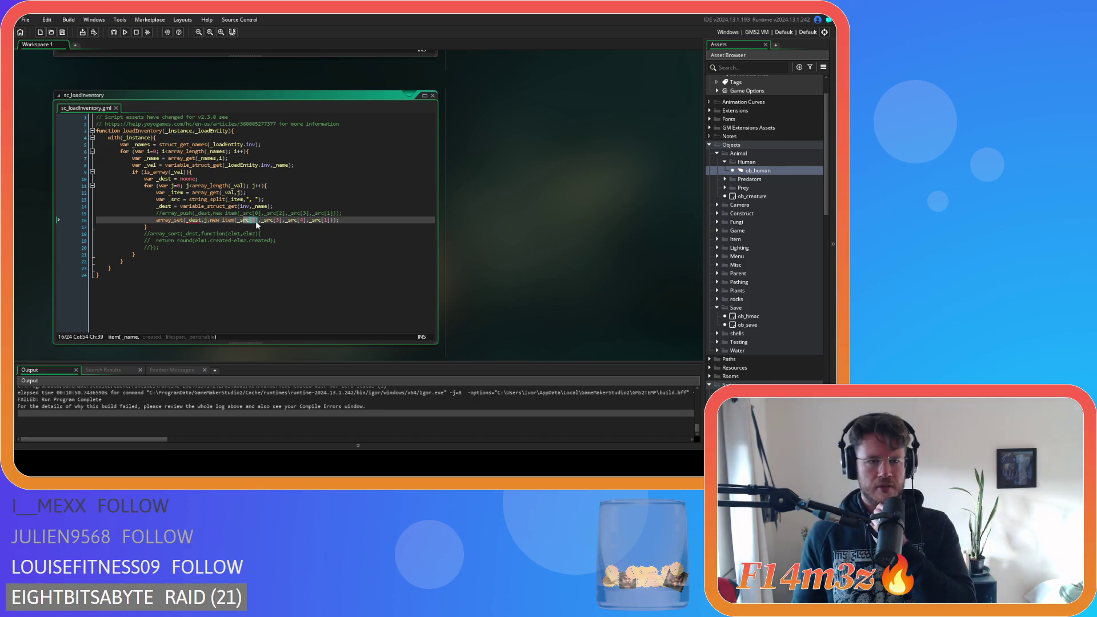
{"action": "left_click", "coordinate": [247, 206]}
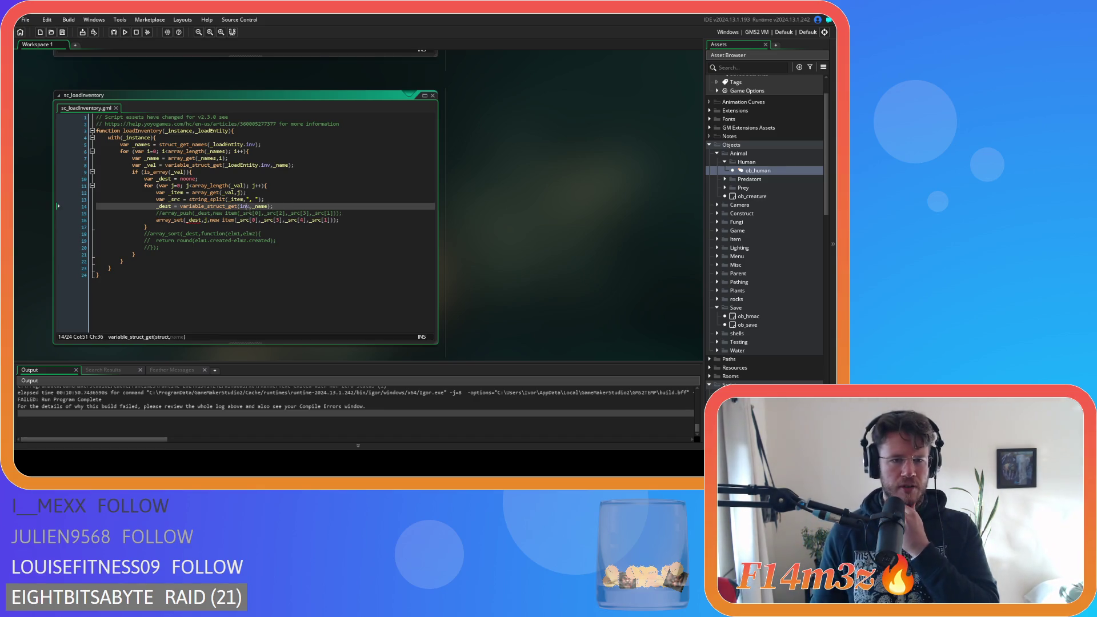
{"action": "mouse_move", "coordinate": [223, 208]}
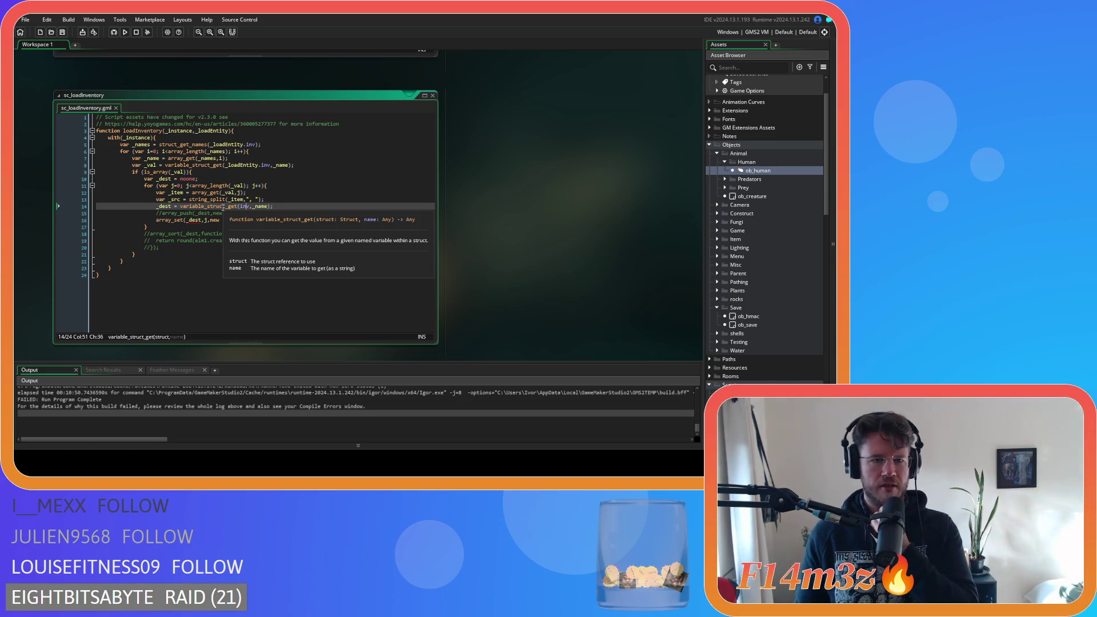
{"action": "left_click", "coordinate": [268, 207]}
{"action": "left_click_drag", "start_coordinate": [243, 165], "coordinate": [270, 166]}
{"action": "double_click", "coordinate": [245, 206]}
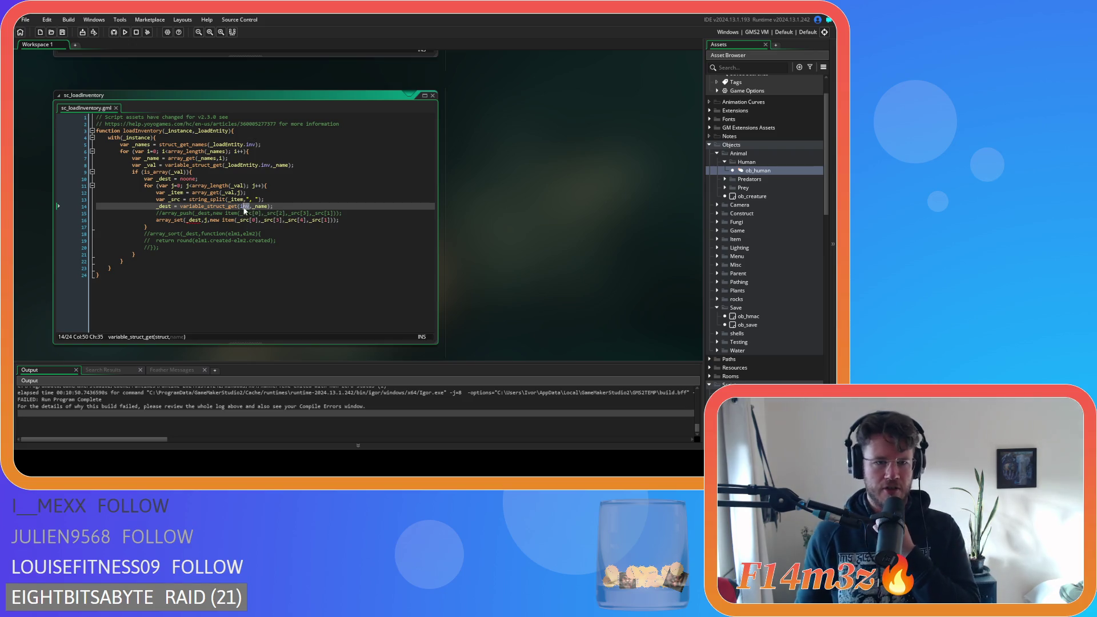
{"action": "left_click", "coordinate": [239, 210]}
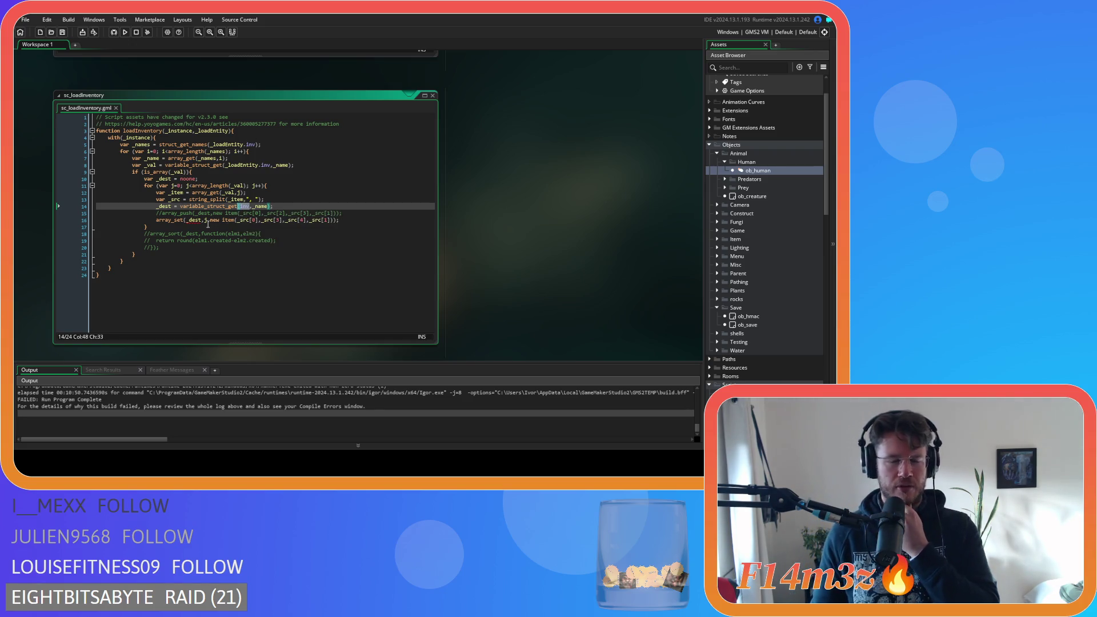
{"action": "left_click", "coordinate": [249, 220]}
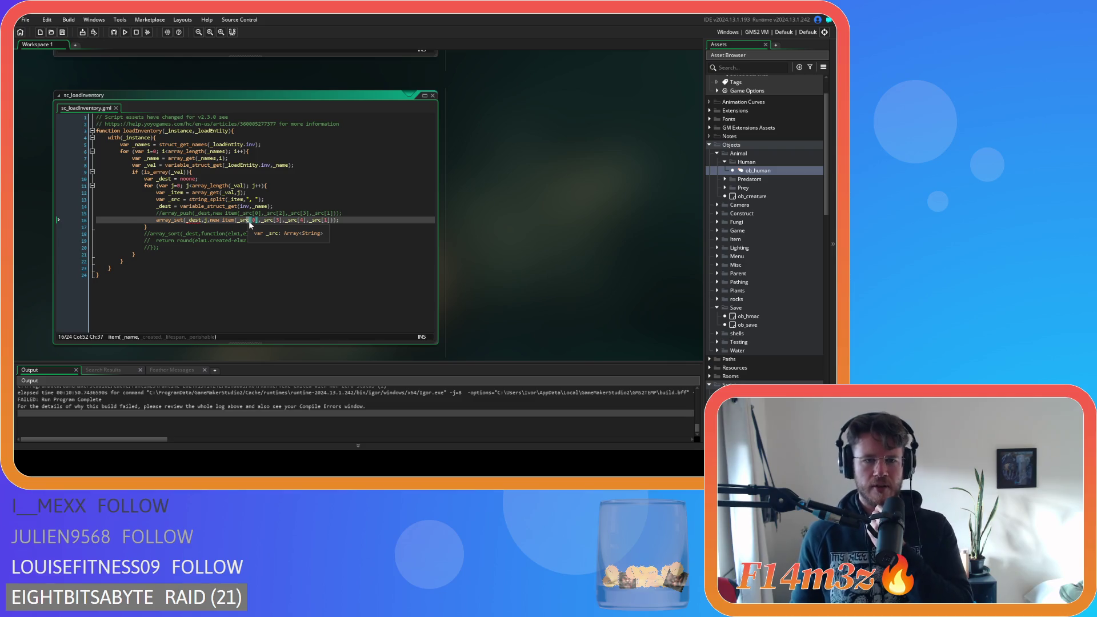
{"action": "left_click", "coordinate": [359, 220]}
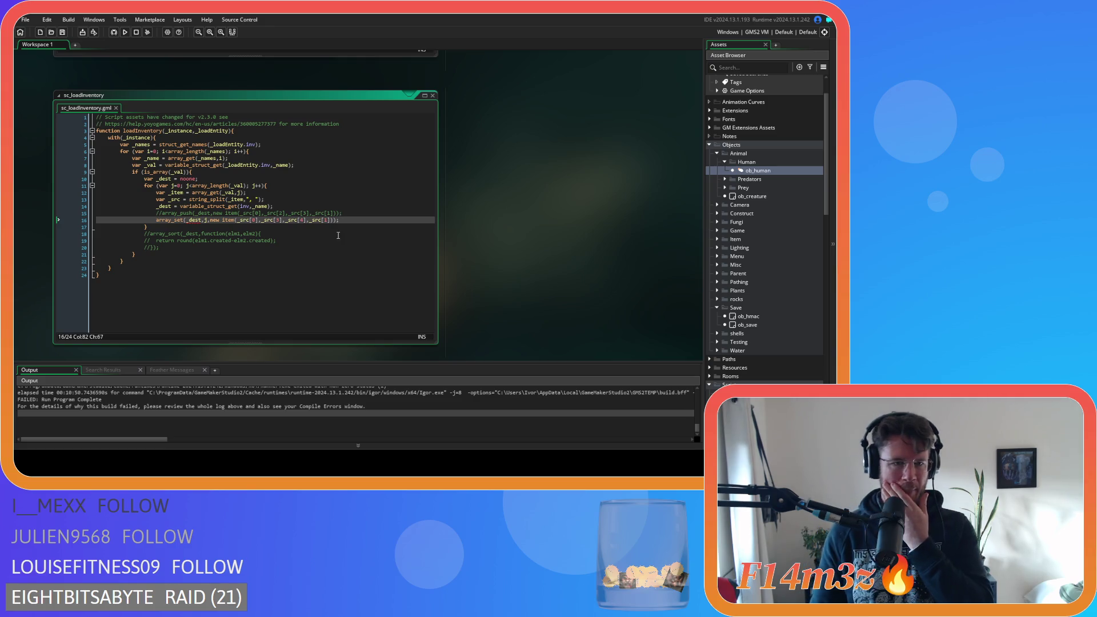
Step: Scroll the workspace up past sc_inventory and ob_save to the sc_saveInventory editor
{"action": "scroll", "coordinate": [509, 256], "scroll_direction": "up", "scroll_amount": 5}
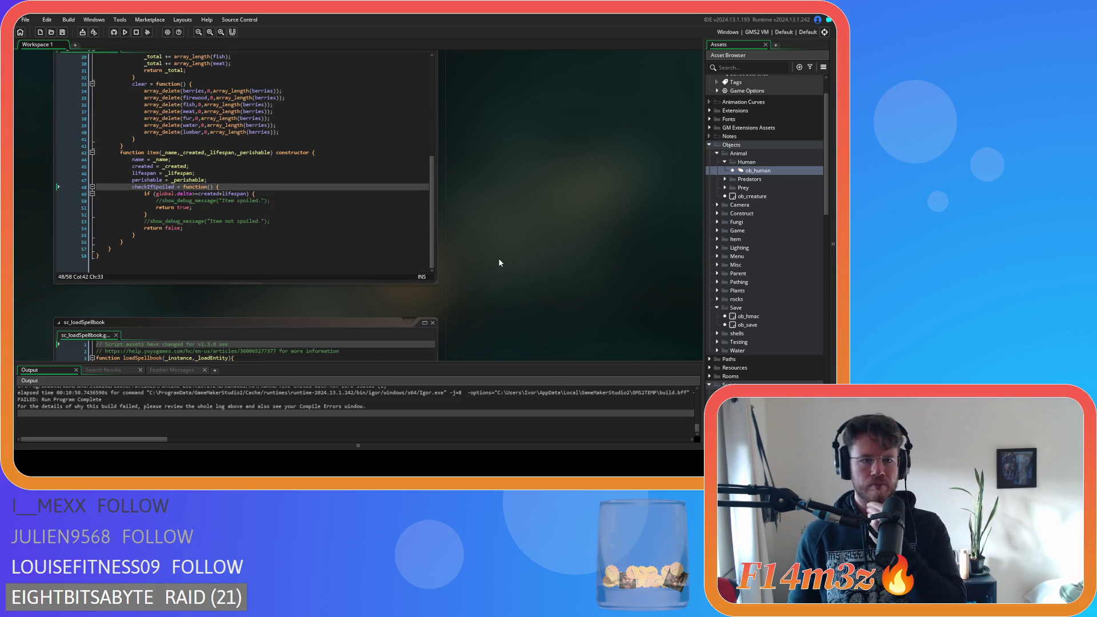
{"action": "scroll", "coordinate": [499, 262], "scroll_direction": "up", "scroll_amount": 1}
{"action": "scroll", "coordinate": [498, 258], "scroll_direction": "up", "scroll_amount": 1}
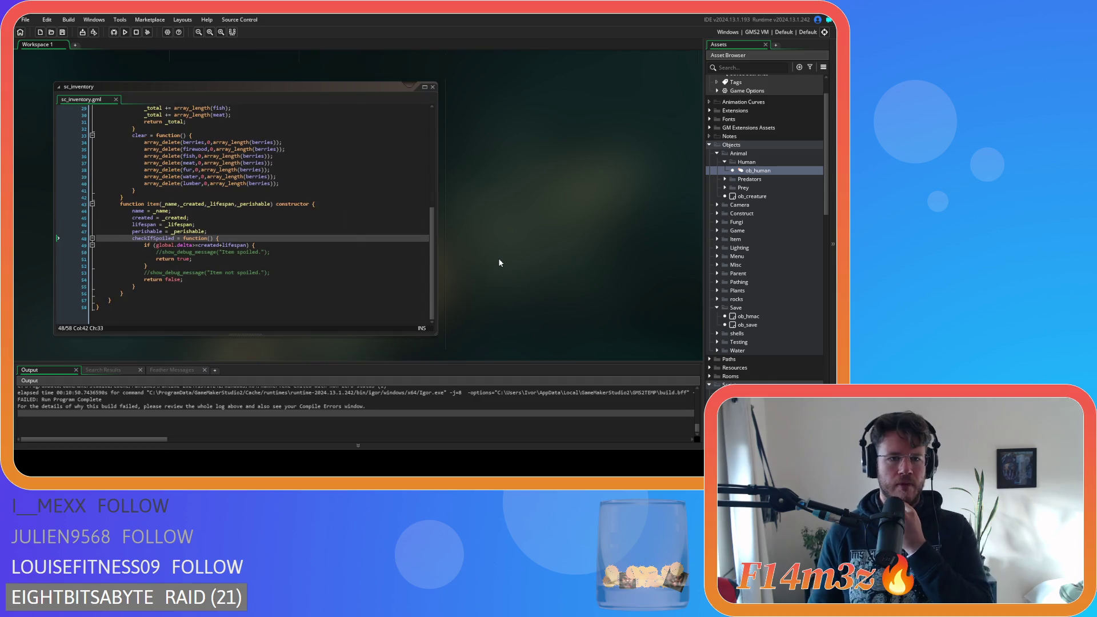
{"action": "scroll", "coordinate": [499, 258], "scroll_direction": "down", "scroll_amount": 10}
{"action": "scroll", "coordinate": [381, 251], "scroll_direction": "up", "scroll_amount": 6}
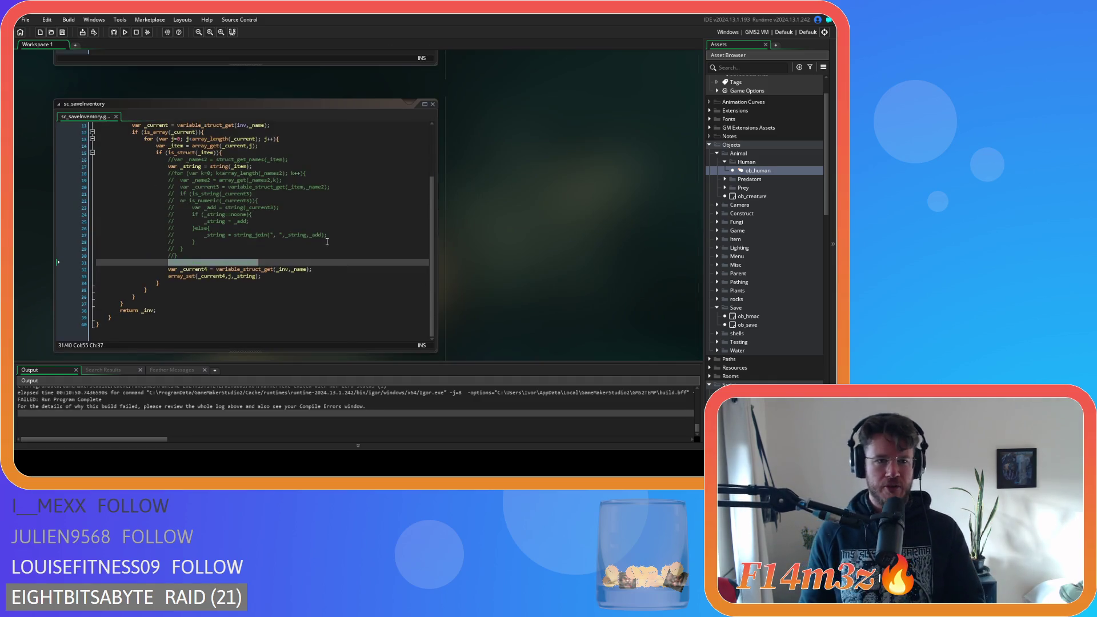
Step: Review the commented is_numeric and type checks on lines 21–28 of sc_saveInventory
{"action": "left_click_drag", "start_coordinate": [197, 195], "coordinate": [217, 197]}
{"action": "left_click", "coordinate": [217, 201]}
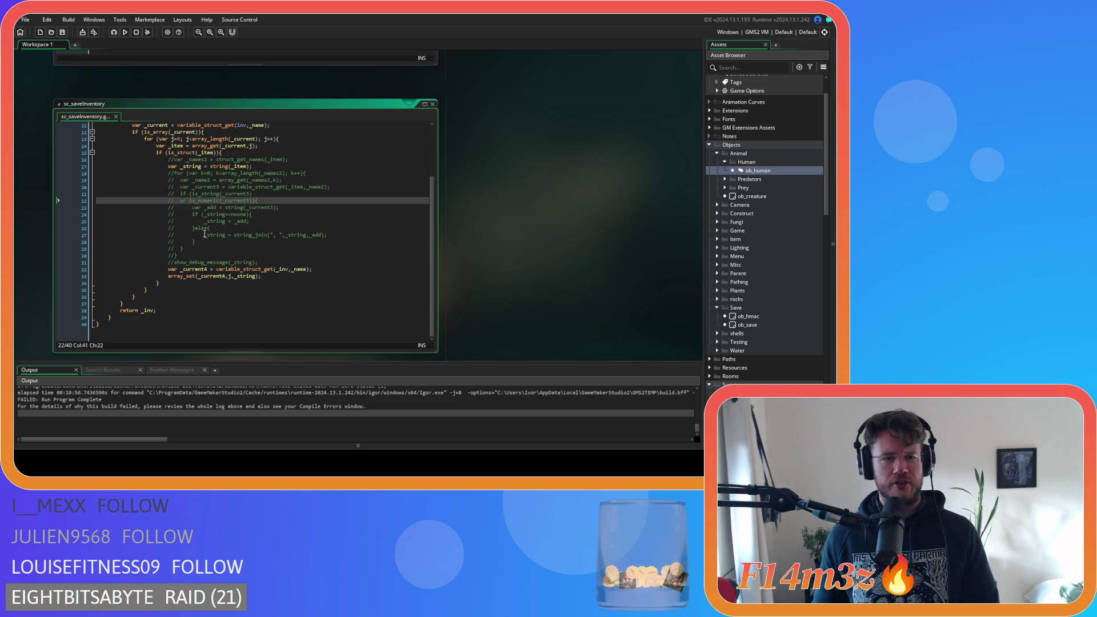
{"action": "left_click", "coordinate": [205, 221]}
{"action": "left_click_drag", "start_coordinate": [192, 194], "coordinate": [267, 207]}
{"action": "left_click", "coordinate": [267, 206]}
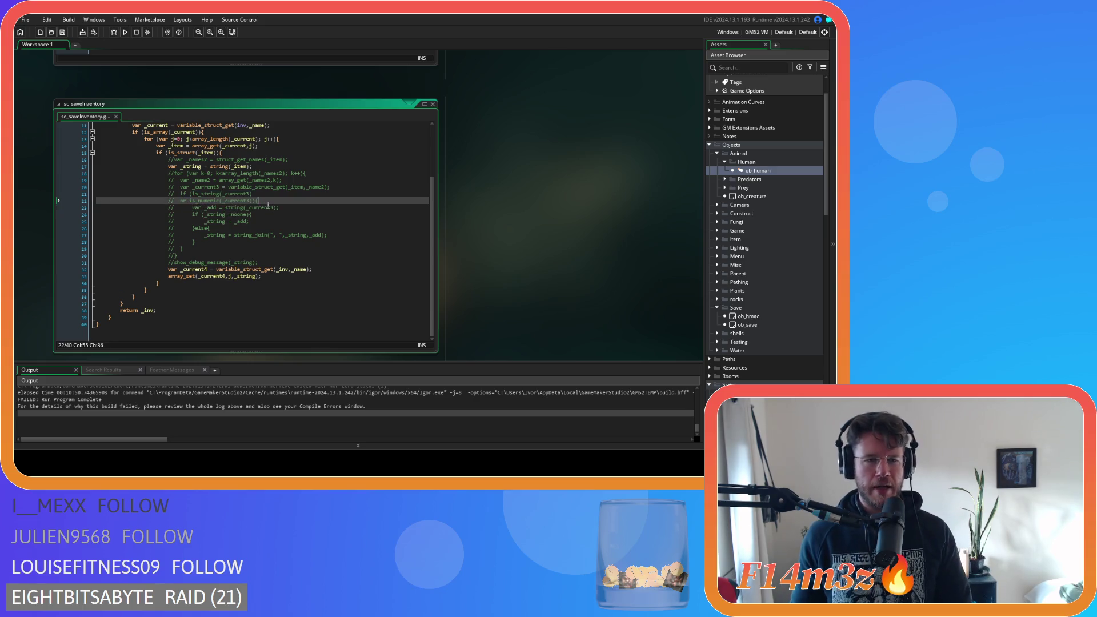
{"action": "left_click", "coordinate": [231, 240]}
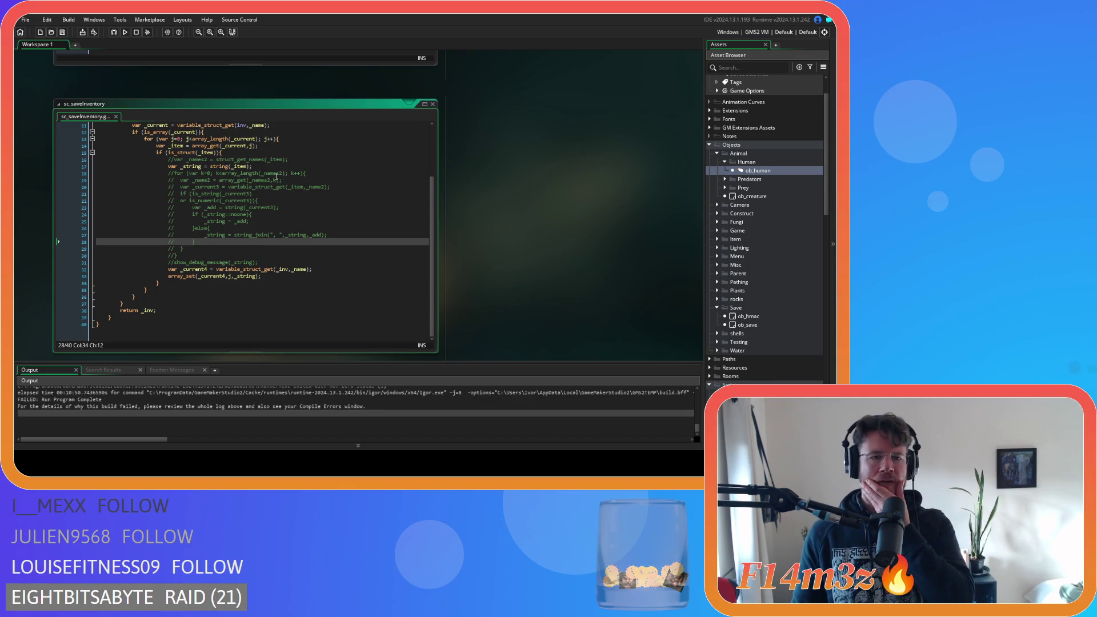
Step: Inspect the string(_item) call on line 17 and the commented inner loop on line 18
{"action": "left_click", "coordinate": [200, 166]}
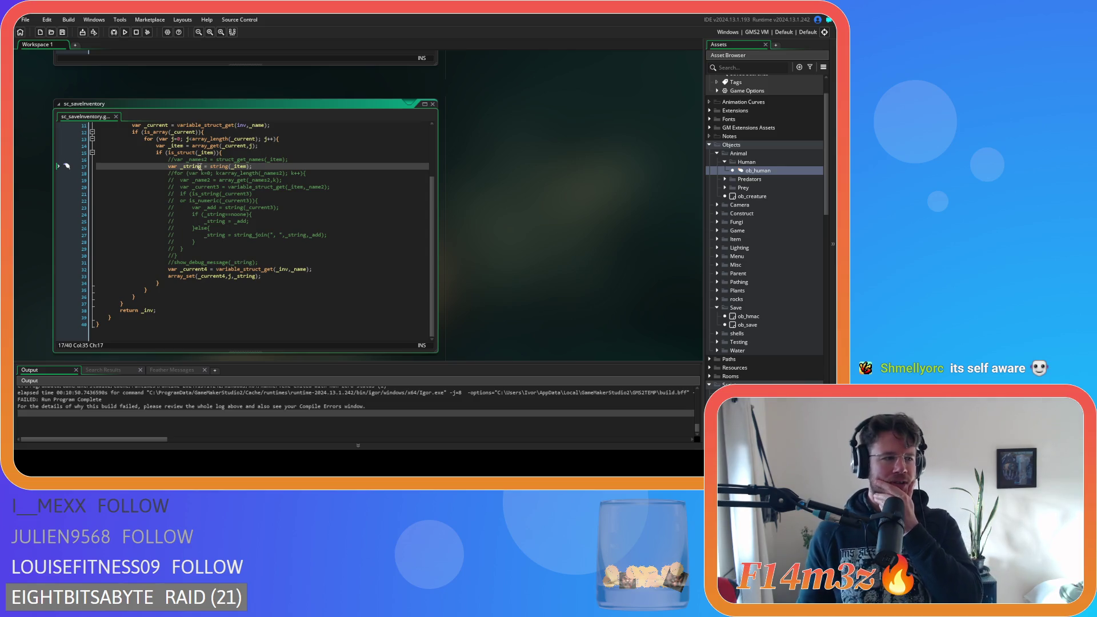
{"action": "mouse_move", "coordinate": [225, 166]}
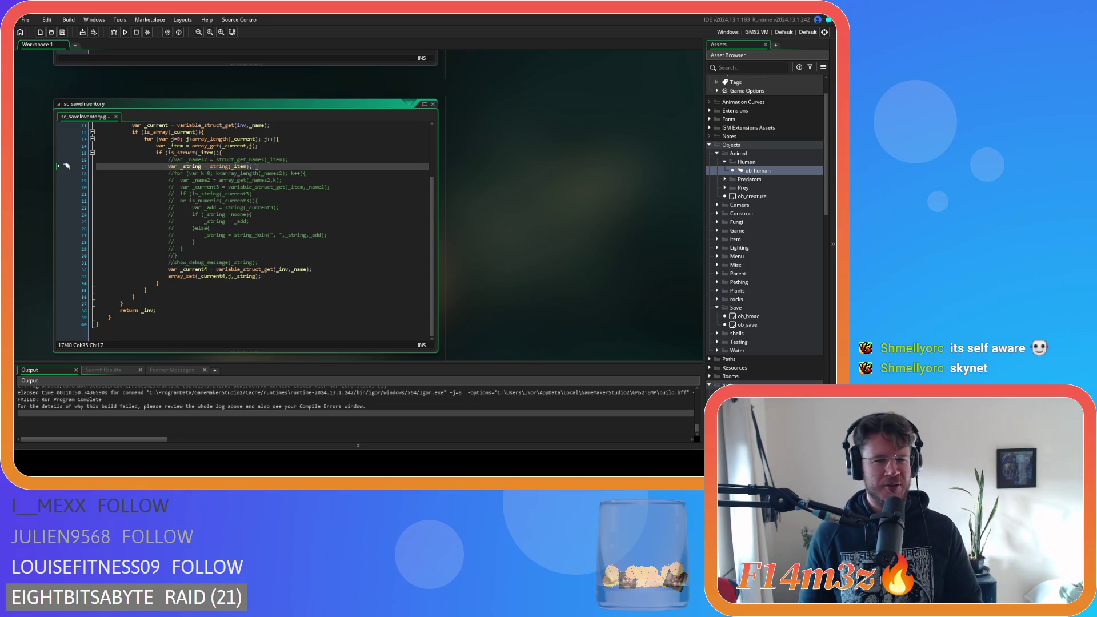
{"action": "left_click", "coordinate": [219, 167]}
{"action": "left_click", "coordinate": [264, 173]}
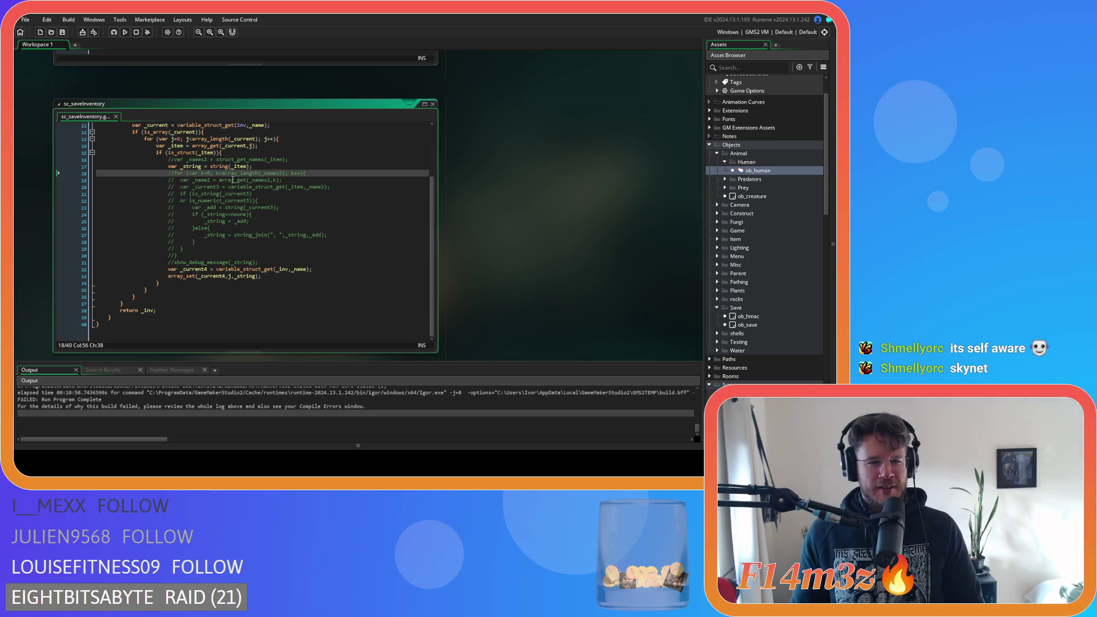
{"action": "left_click", "coordinate": [277, 165]}
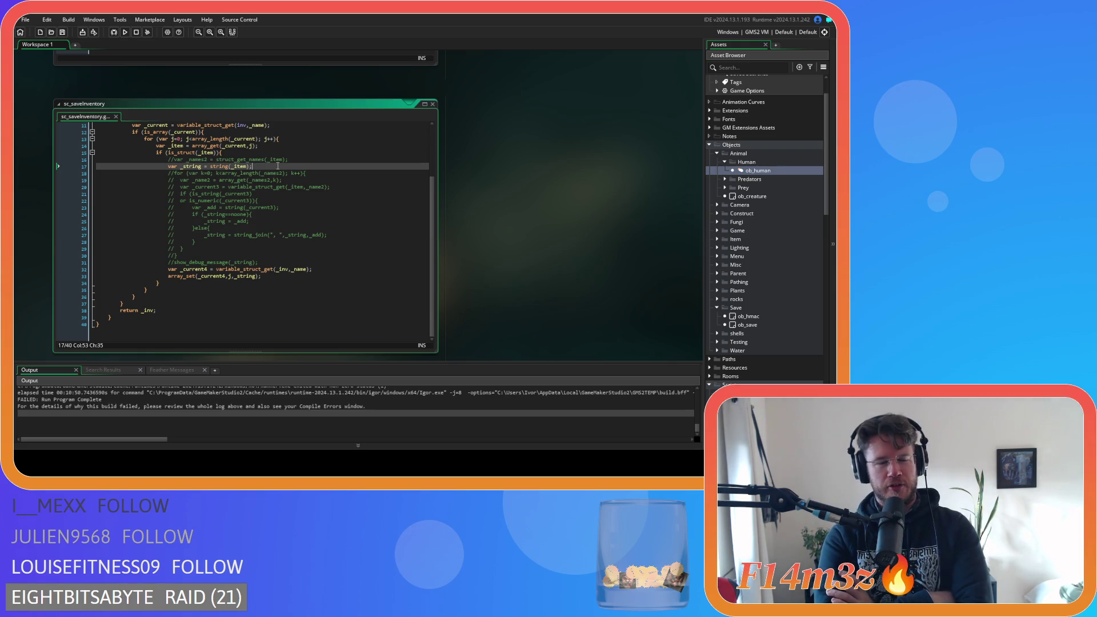
Step: Scroll back down to sc_loadInventory and place the cursor on line 12
{"action": "scroll", "coordinate": [541, 245], "scroll_direction": "down", "scroll_amount": 5}
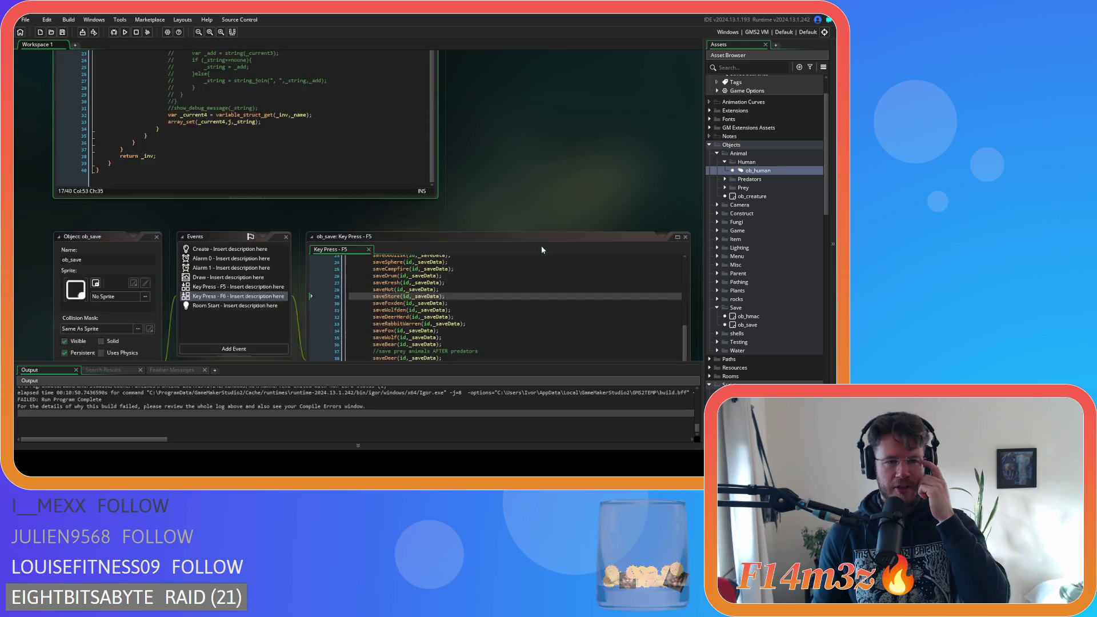
{"action": "scroll", "coordinate": [370, 215], "scroll_direction": "down", "scroll_amount": 10}
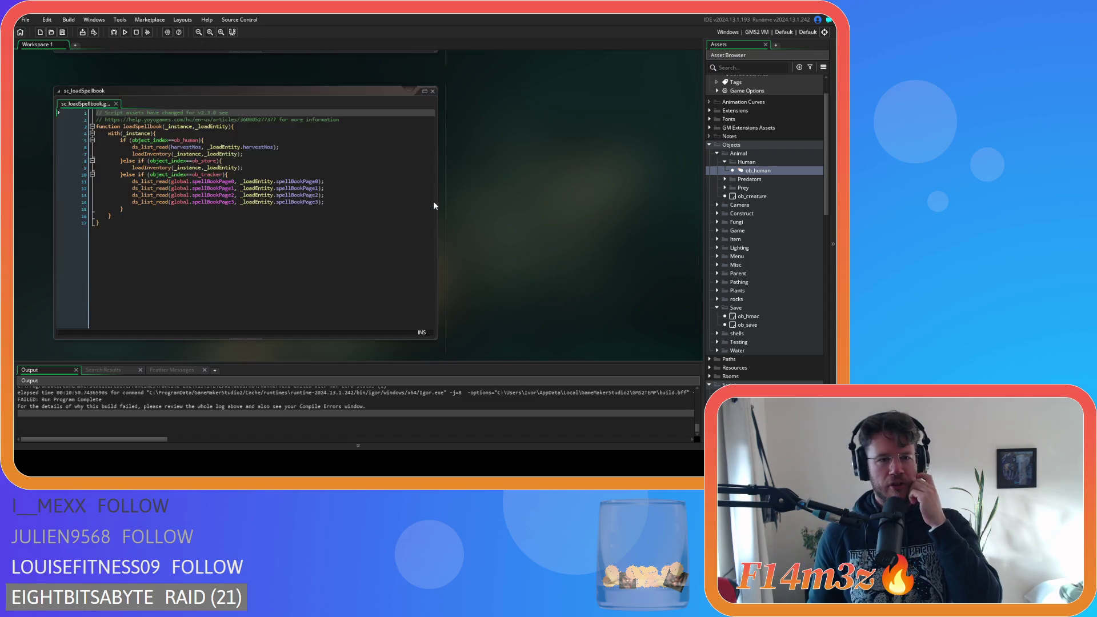
{"action": "left_click", "coordinate": [316, 193]}
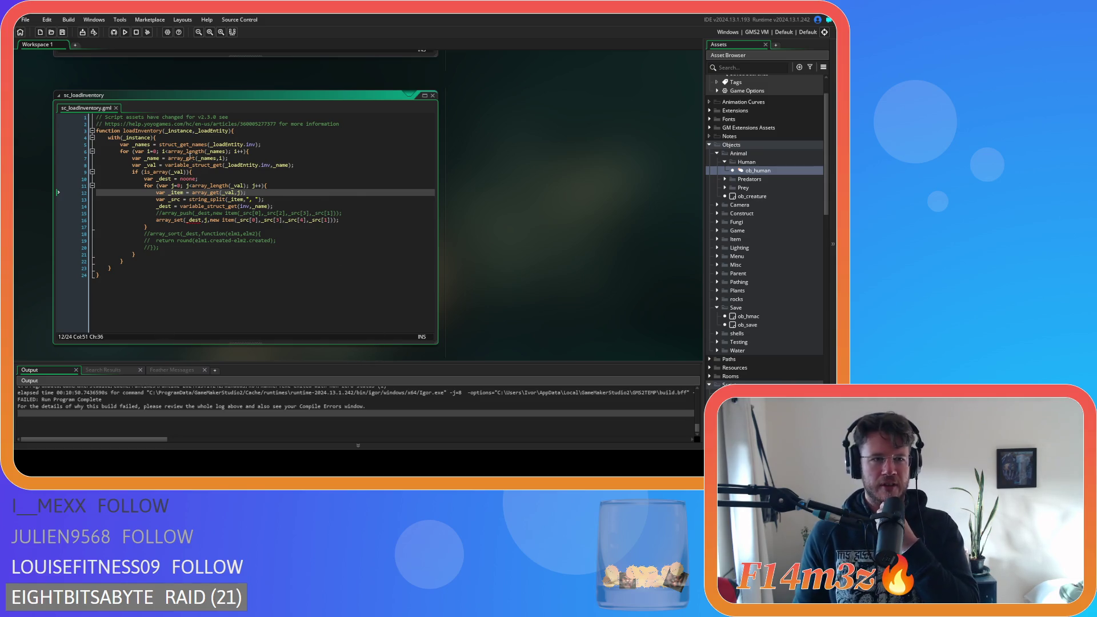
Step: Go to the string_split line and line 14's _dest = variable_struct_get(inv,_name); in sc_loadInventory
{"action": "mouse_move", "coordinate": [187, 151]}
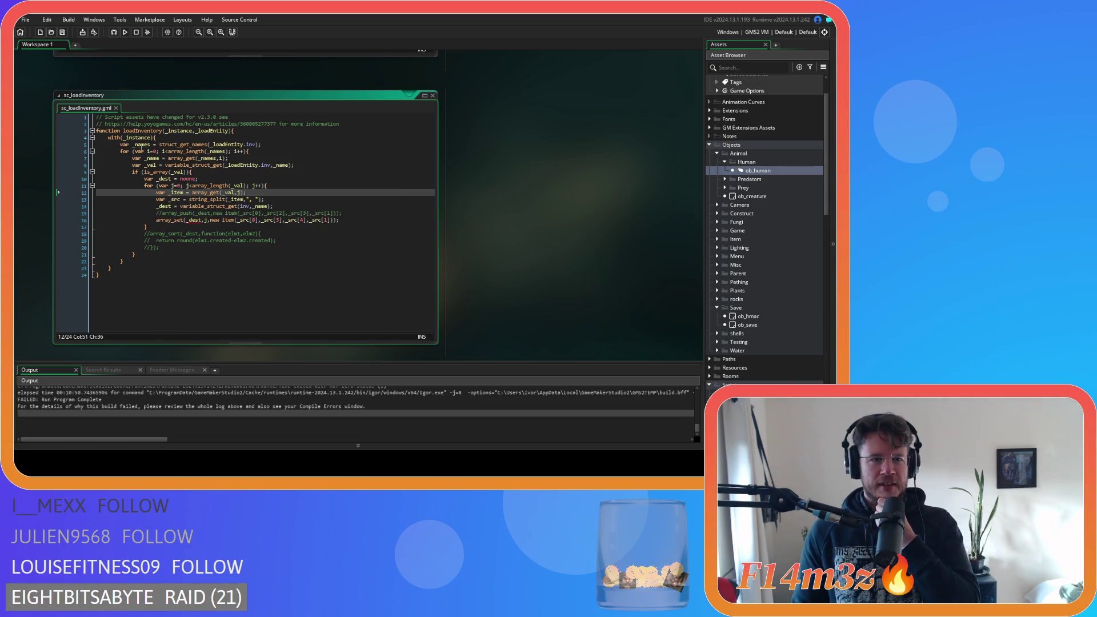
{"action": "mouse_move", "coordinate": [189, 217]}
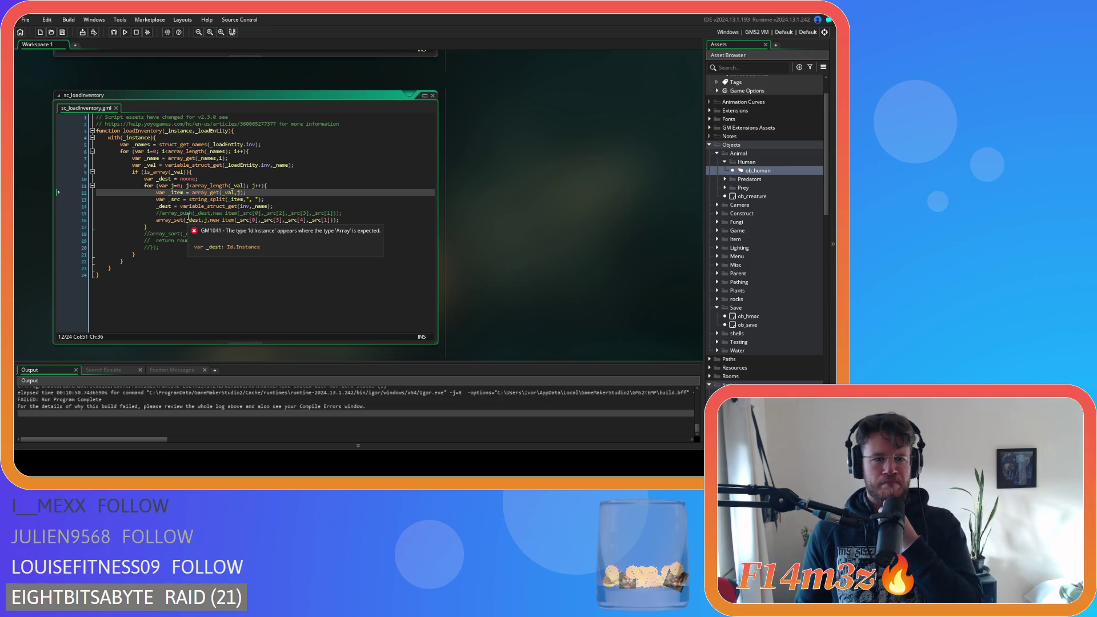
{"action": "left_click", "coordinate": [266, 200]}
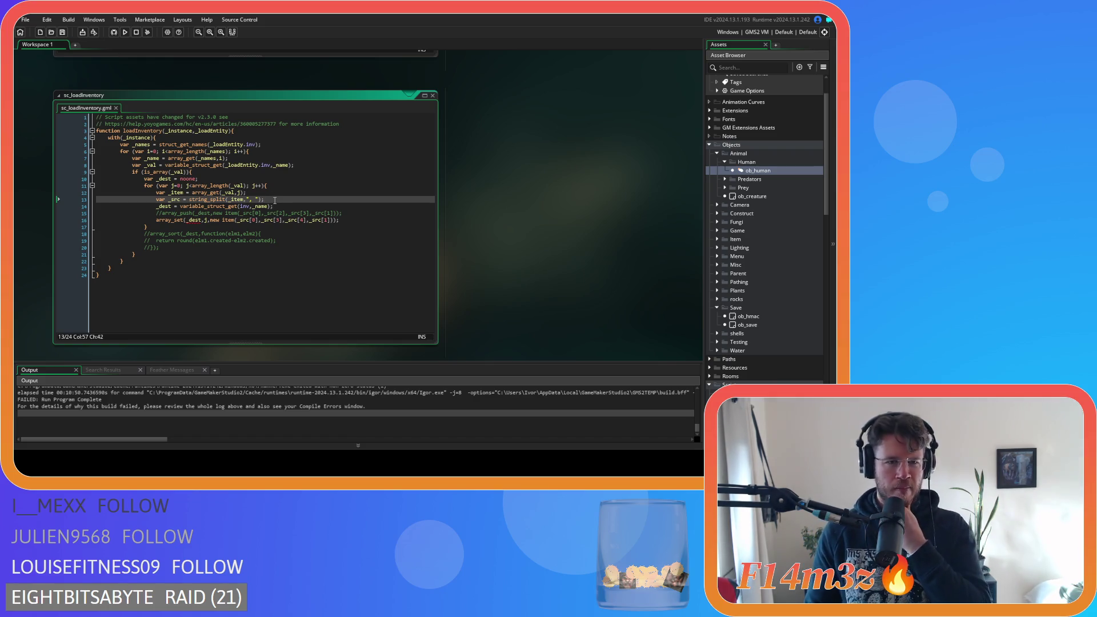
{"action": "left_click", "coordinate": [291, 206]}
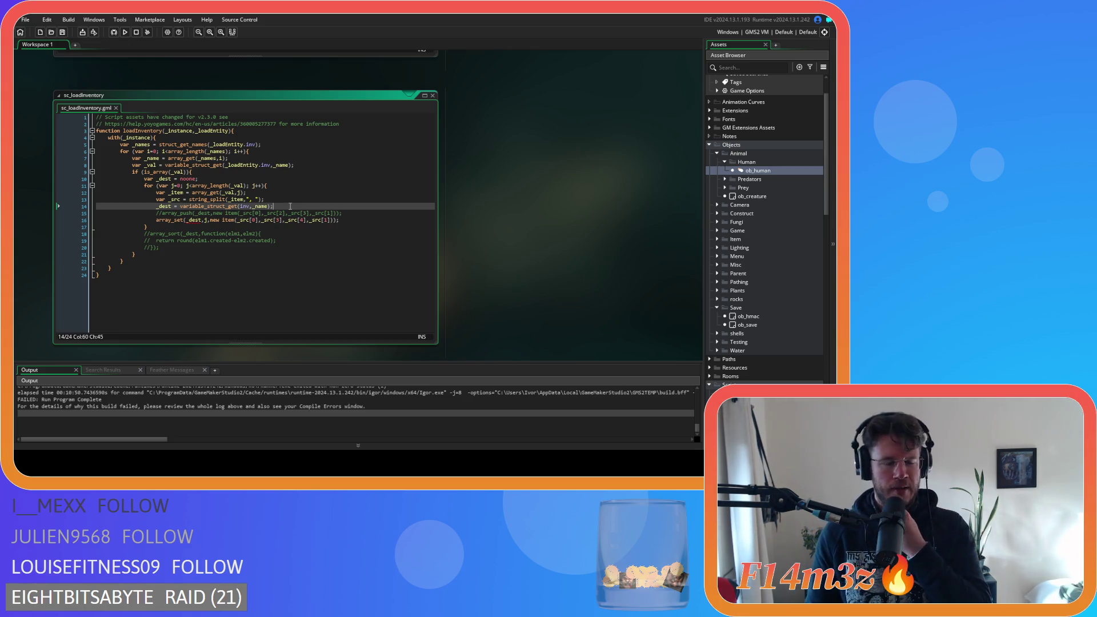
{"action": "scroll", "coordinate": [559, 253], "scroll_direction": "up", "scroll_amount": 5}
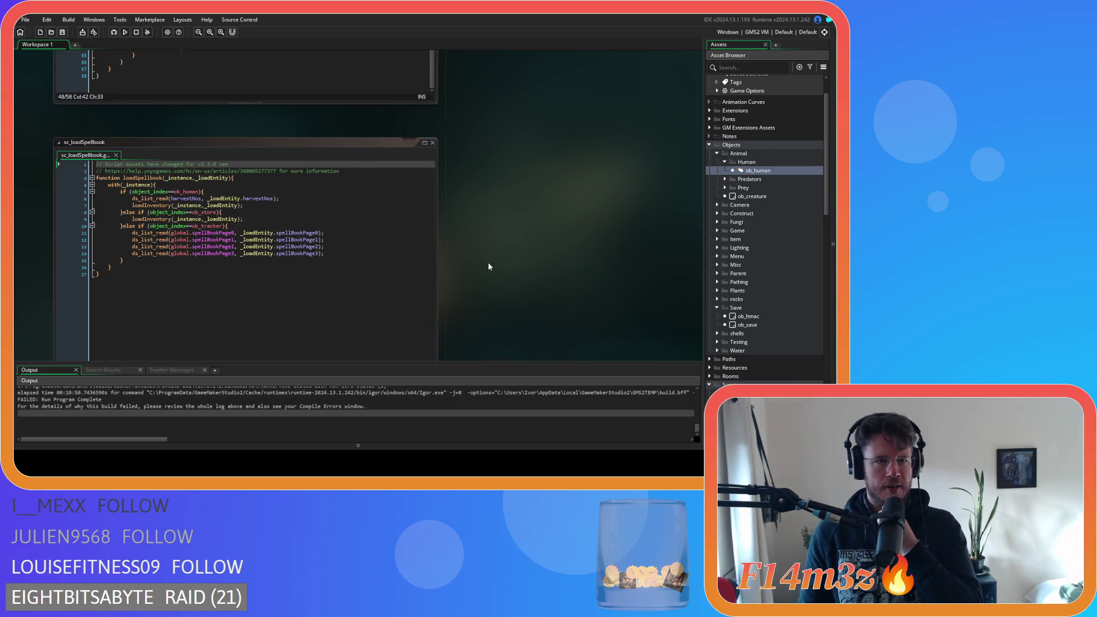
{"action": "scroll", "coordinate": [488, 262], "scroll_direction": "up", "scroll_amount": 3}
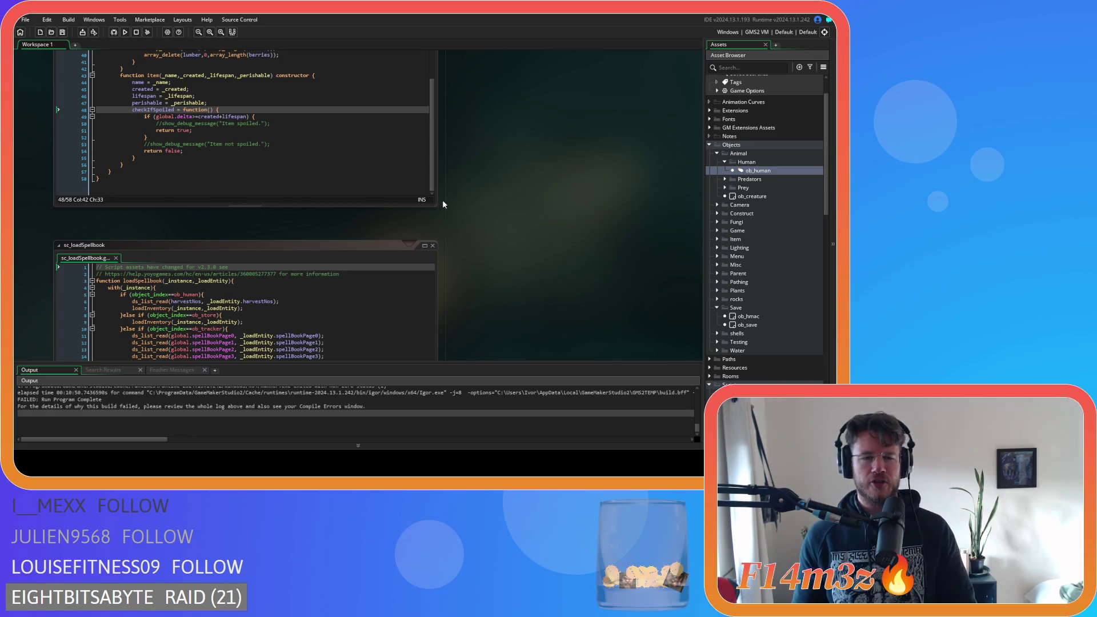
{"action": "scroll", "coordinate": [443, 201], "scroll_direction": "up", "scroll_amount": 1}
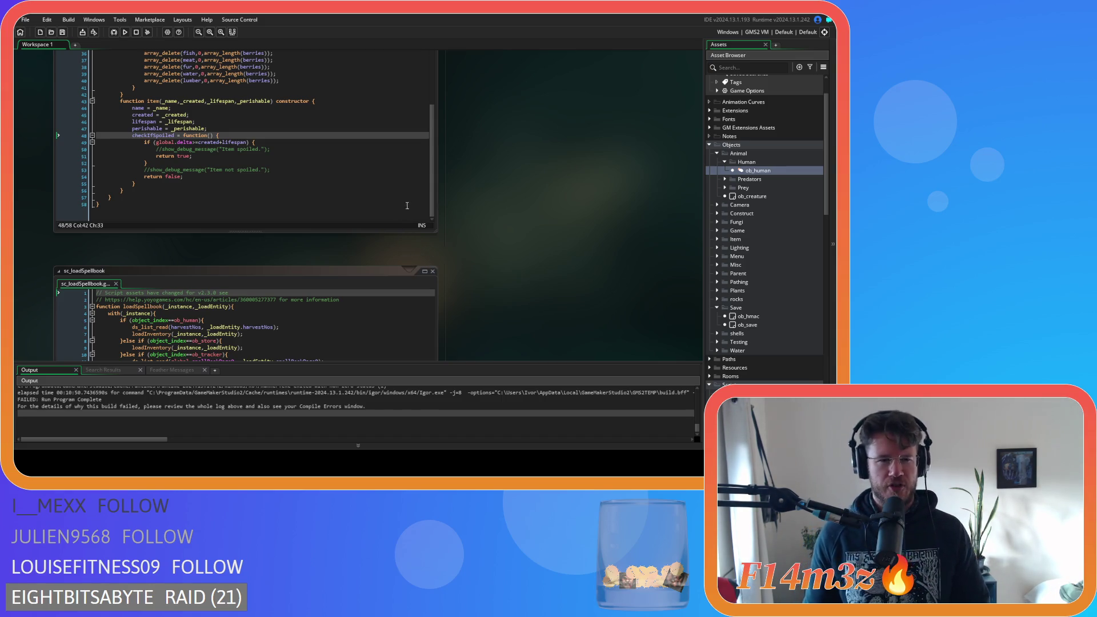
{"action": "scroll", "coordinate": [541, 263], "scroll_direction": "down", "scroll_amount": 3}
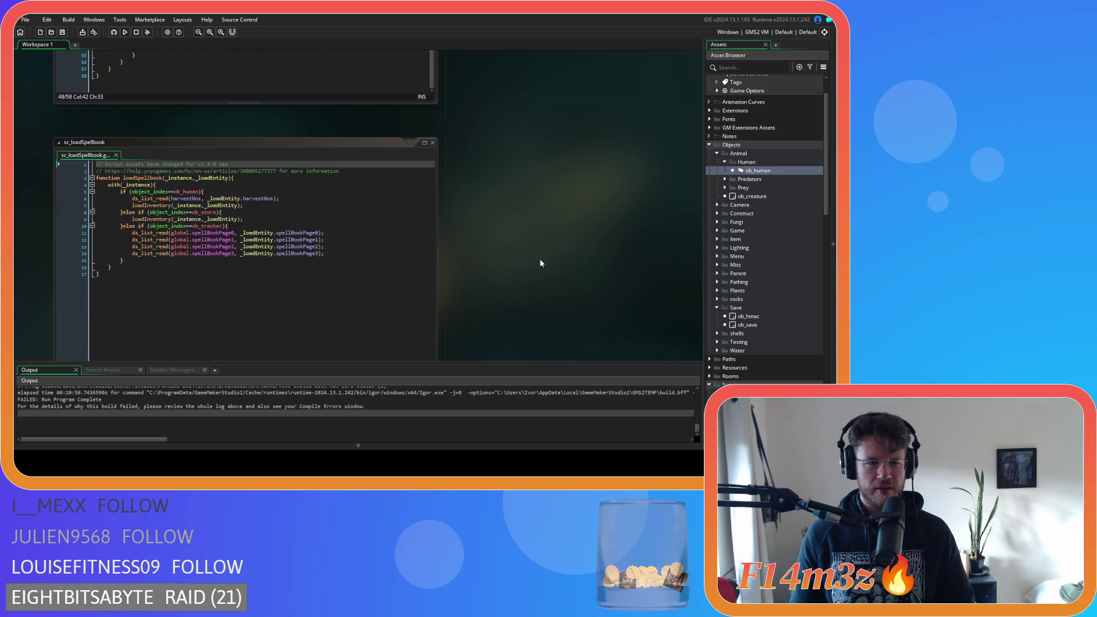
{"action": "scroll", "coordinate": [537, 258], "scroll_direction": "down", "scroll_amount": 6}
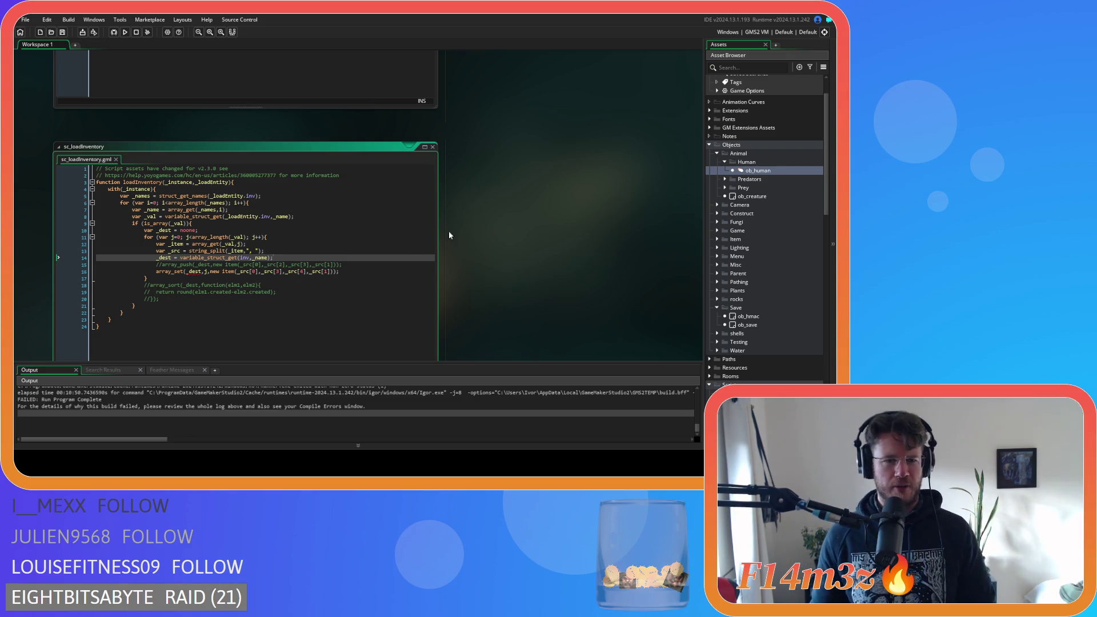
Step: Check sc_loadInventory's commented array_push, array_set line and loop brace on lines 15–17
{"action": "left_click", "coordinate": [369, 265]}
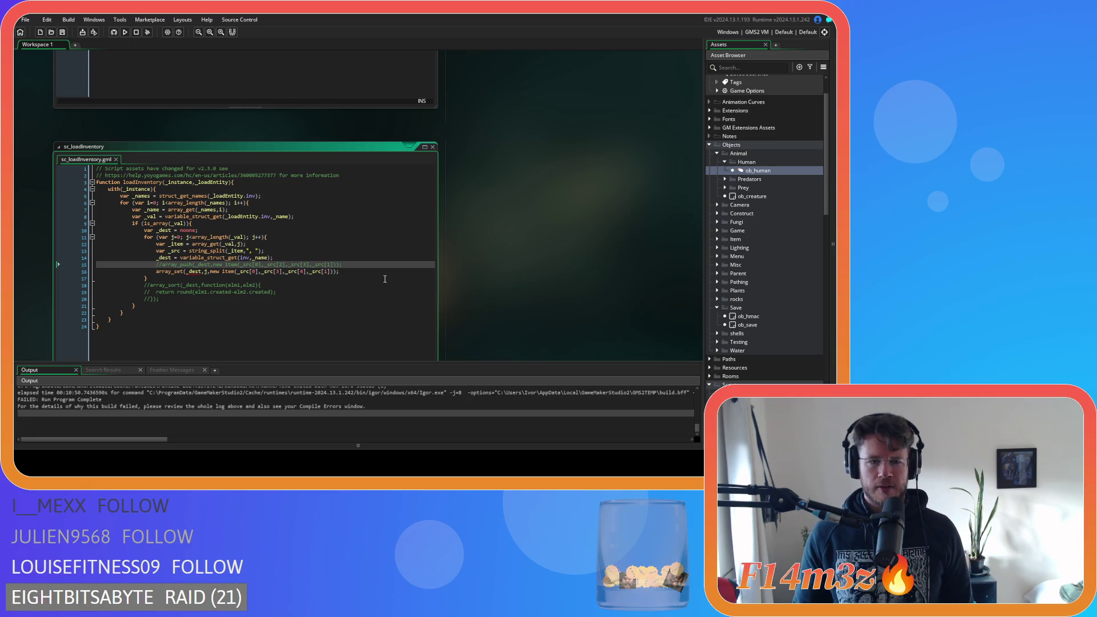
{"action": "left_click", "coordinate": [382, 277]}
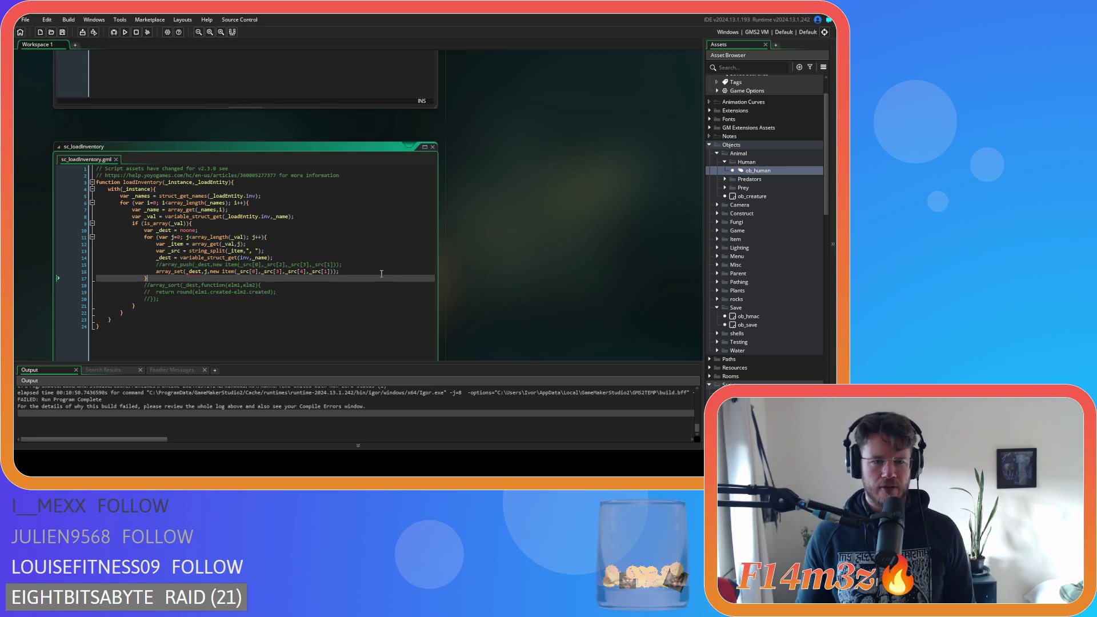
{"action": "left_click", "coordinate": [381, 273]}
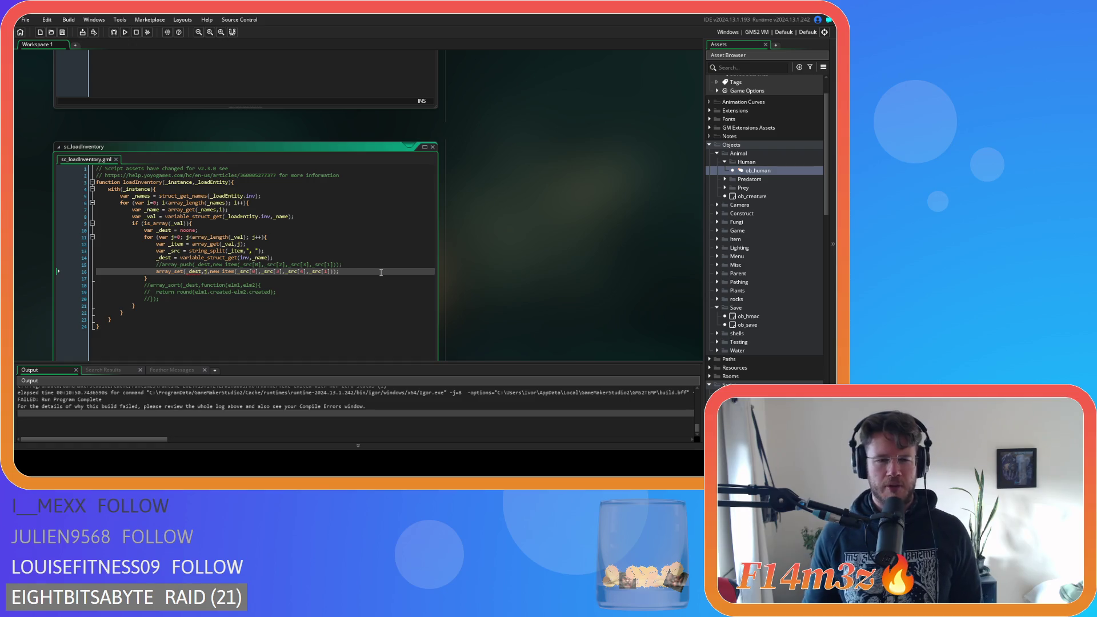
{"action": "scroll", "coordinate": [367, 274], "scroll_direction": "up", "scroll_amount": 1}
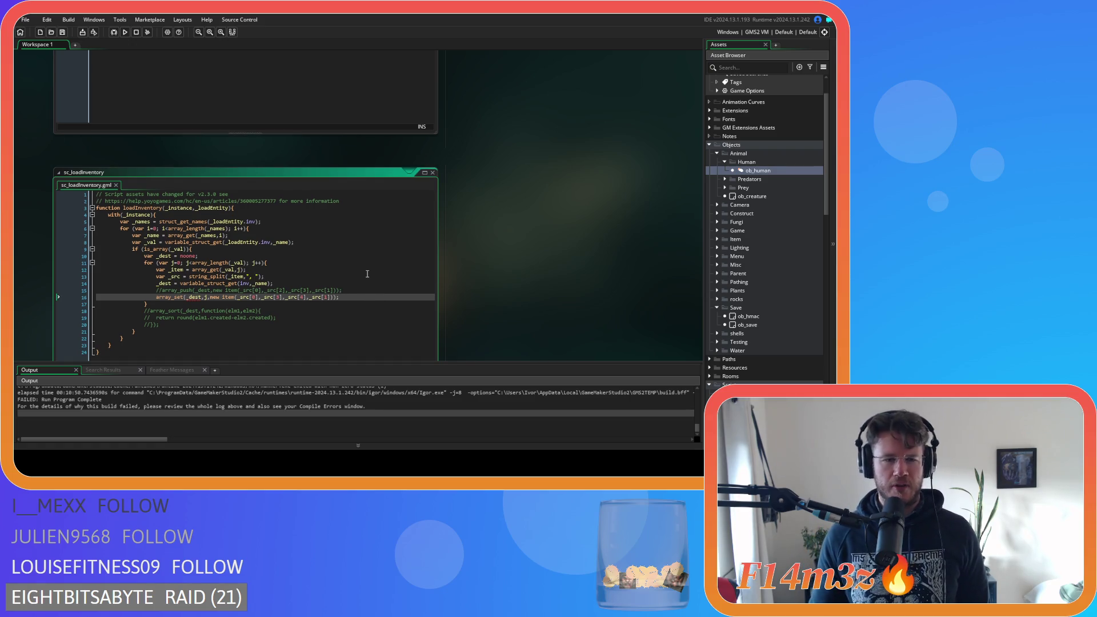
{"action": "scroll", "coordinate": [532, 344], "scroll_direction": "up", "scroll_amount": 10}
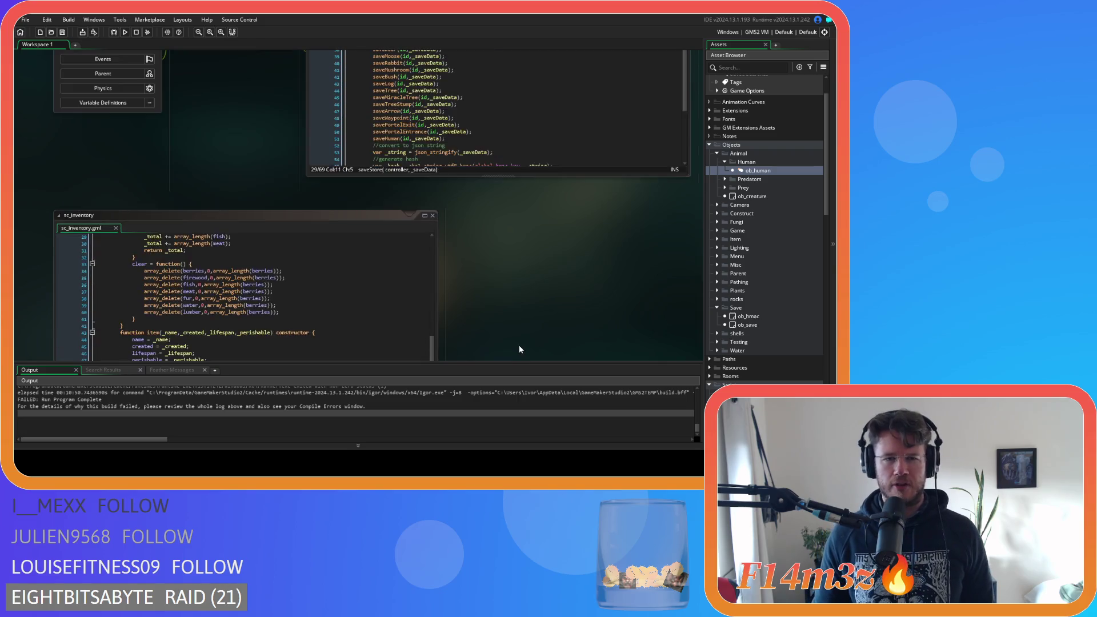
{"action": "scroll", "coordinate": [382, 345], "scroll_direction": "up", "scroll_amount": 5}
{"action": "scroll", "coordinate": [286, 308], "scroll_direction": "down", "scroll_amount": 10}
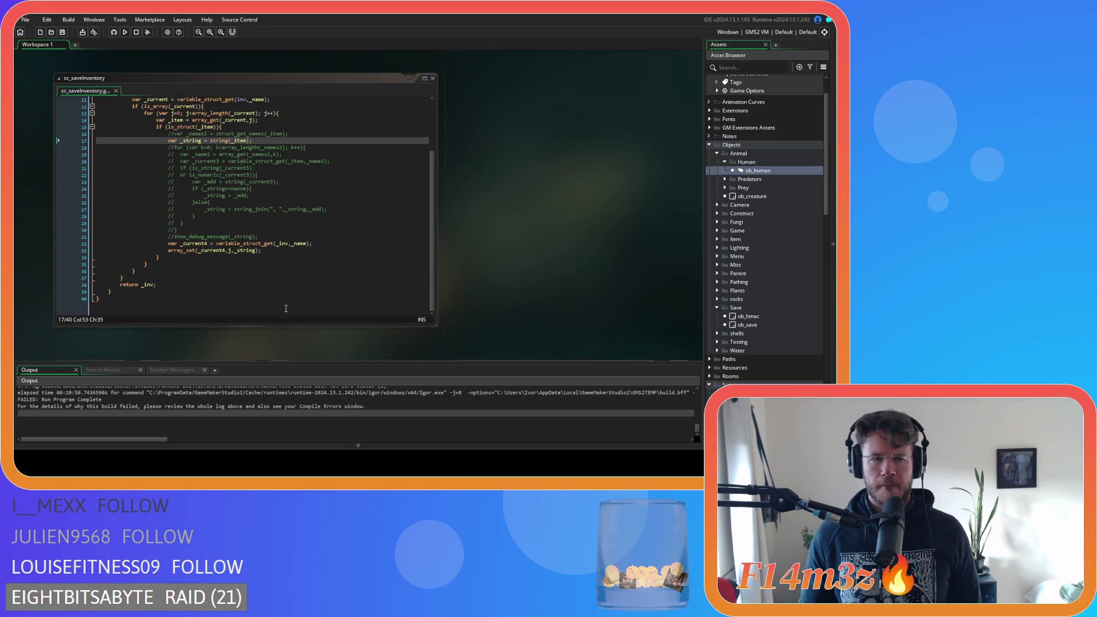
{"action": "left_click", "coordinate": [393, 247]}
{"action": "left_click", "coordinate": [333, 231]}
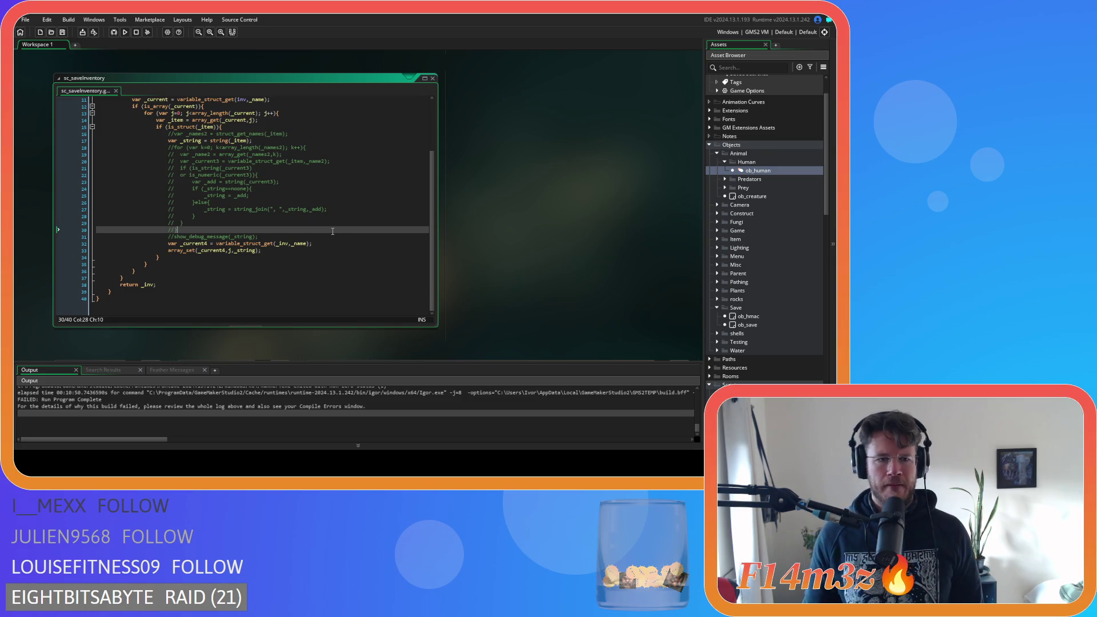
{"action": "mouse_move", "coordinate": [332, 231]}
{"action": "left_mouse_down"}
{"action": "mouse_move", "coordinate": [191, 149]}
{"action": "mouse_move", "coordinate": [181, 169]}
{"action": "mouse_move", "coordinate": [172, 166]}
{"action": "mouse_move", "coordinate": [161, 153]}
{"action": "mouse_move", "coordinate": [170, 146]}
{"action": "left_mouse_up"}
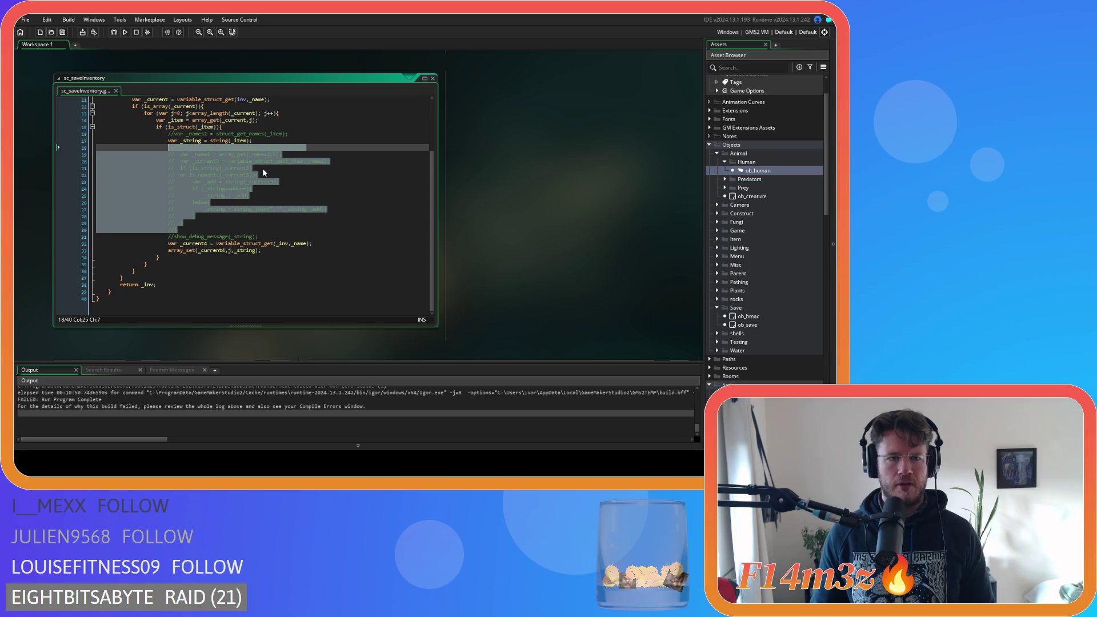
{"action": "left_click", "coordinate": [304, 135]}
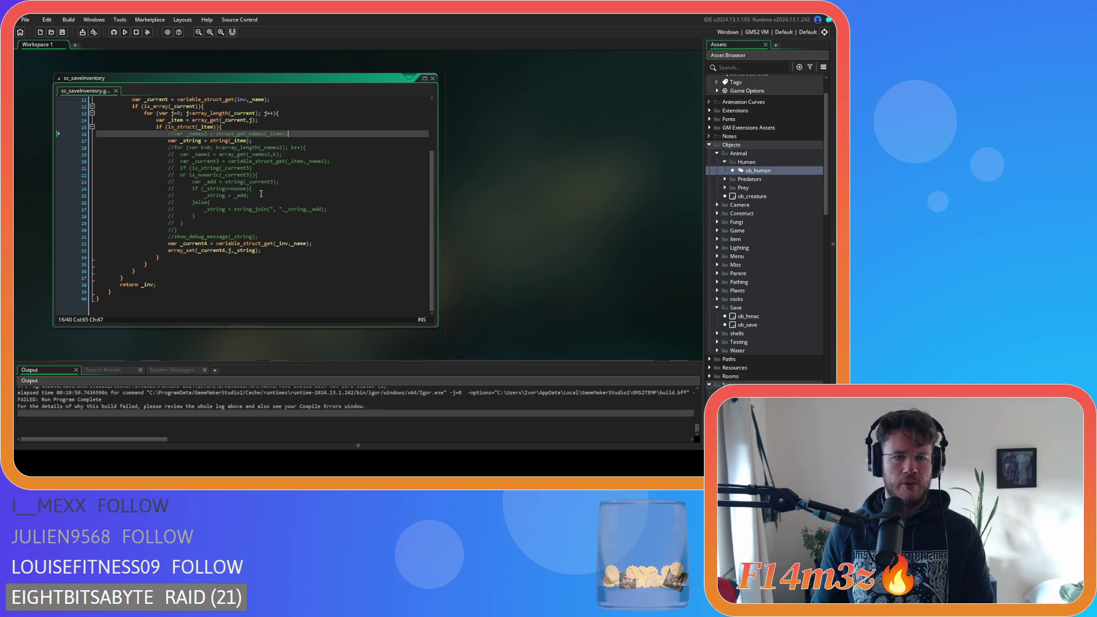
{"action": "mouse_move", "coordinate": [195, 155]}
{"action": "left_mouse_down"}
{"action": "mouse_move", "coordinate": [320, 209]}
{"action": "mouse_move", "coordinate": [230, 226]}
{"action": "left_mouse_up"}
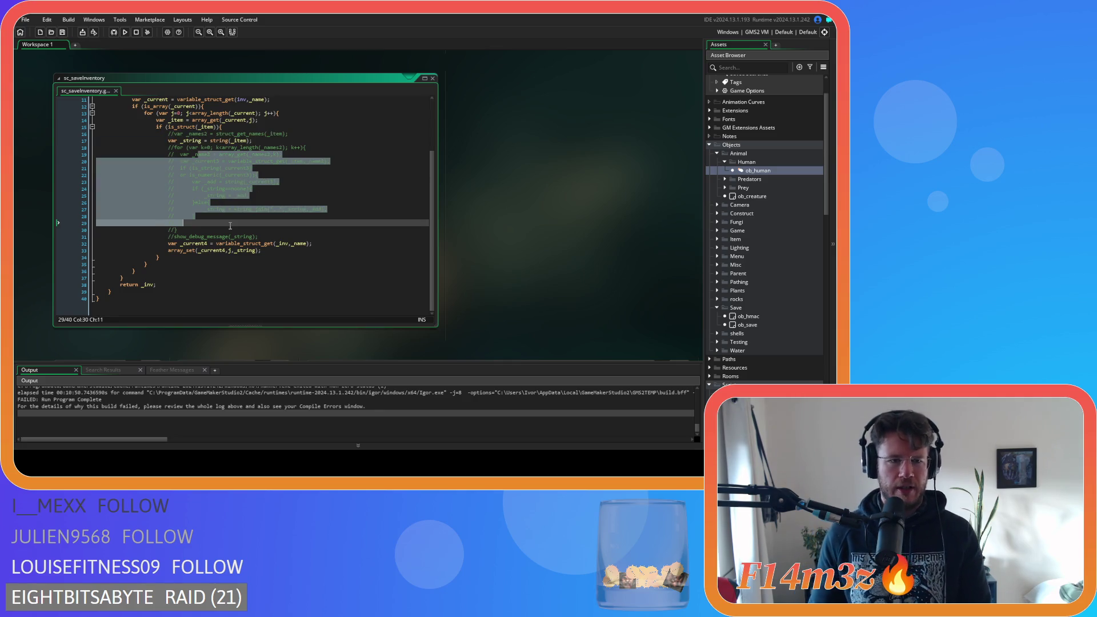
{"action": "left_click", "coordinate": [238, 236]}
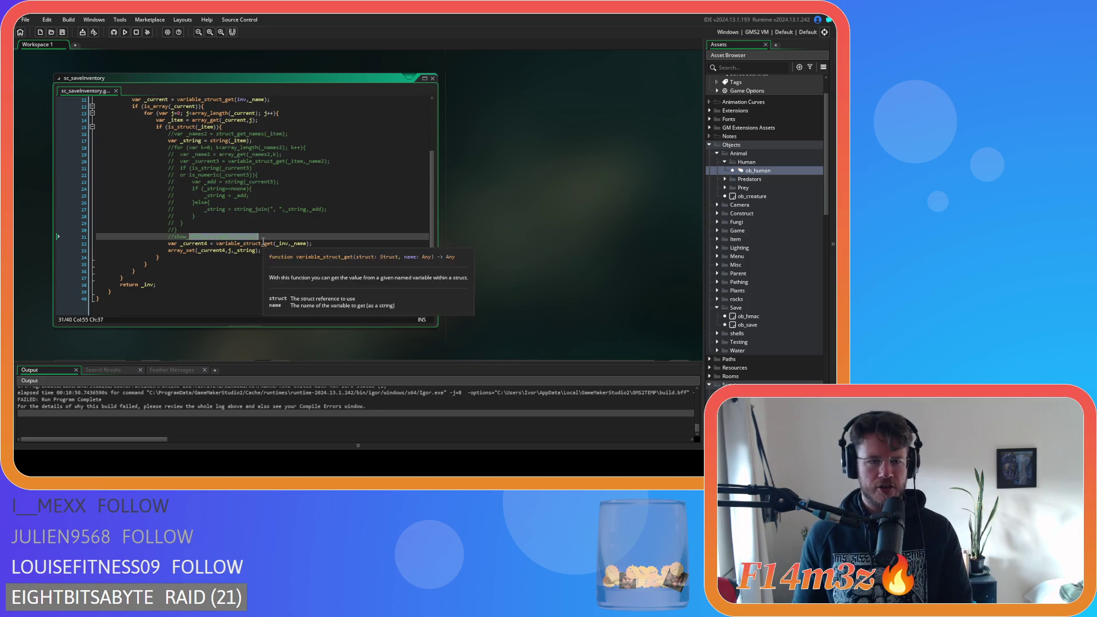
{"action": "left_click_drag", "start_coordinate": [230, 236], "coordinate": [252, 238]}
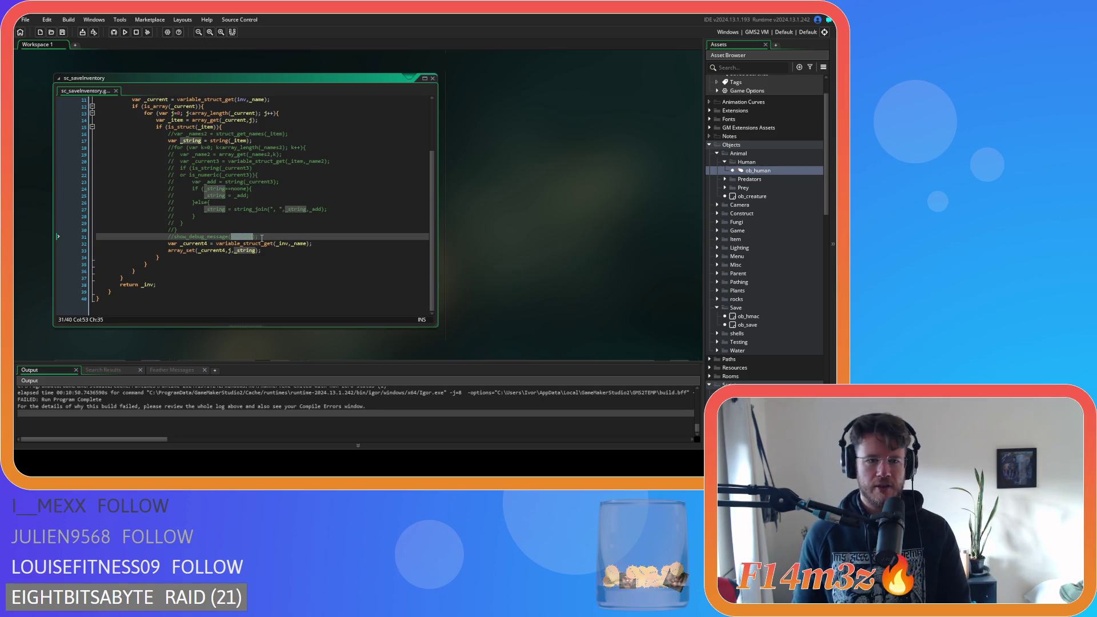
{"action": "left_click", "coordinate": [261, 238]}
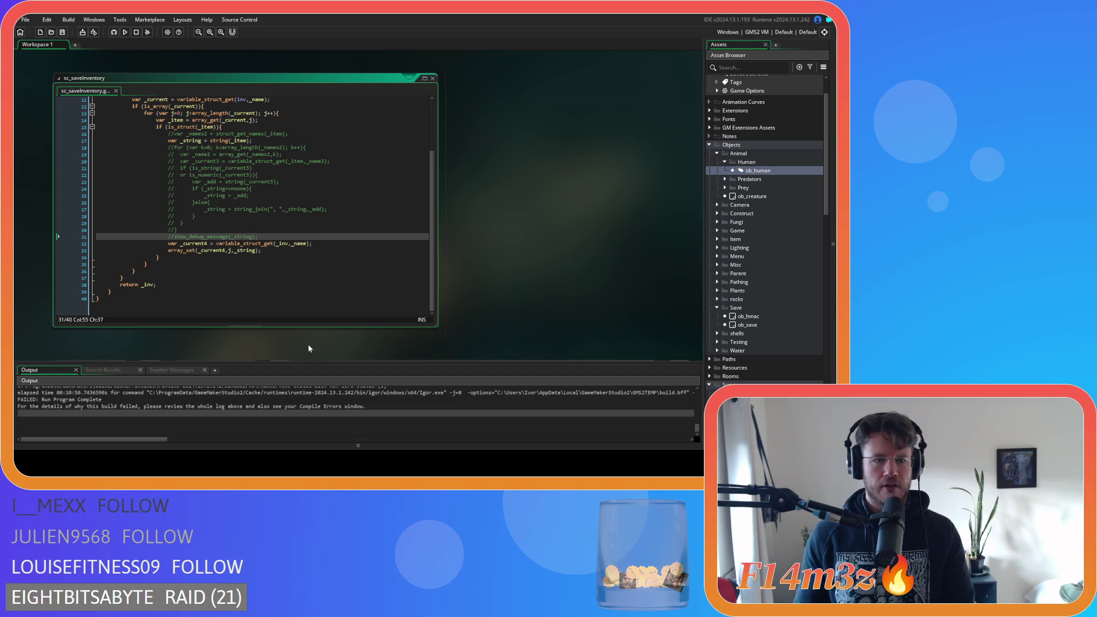
{"action": "scroll", "coordinate": [309, 352], "scroll_direction": "down", "scroll_amount": 10}
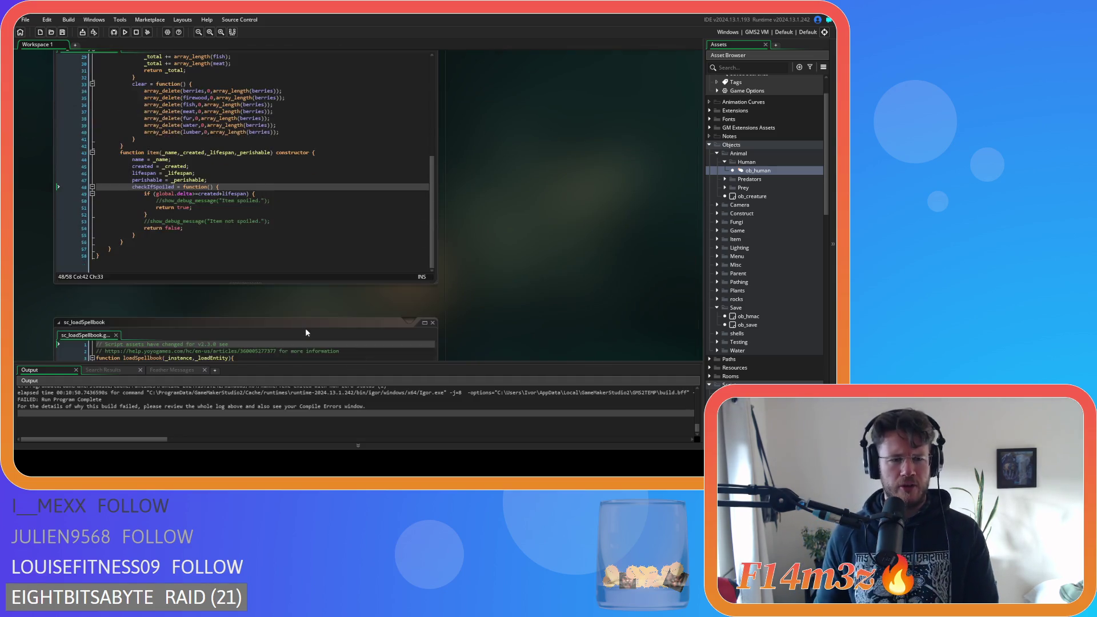
{"action": "scroll", "coordinate": [318, 317], "scroll_direction": "down", "scroll_amount": 6}
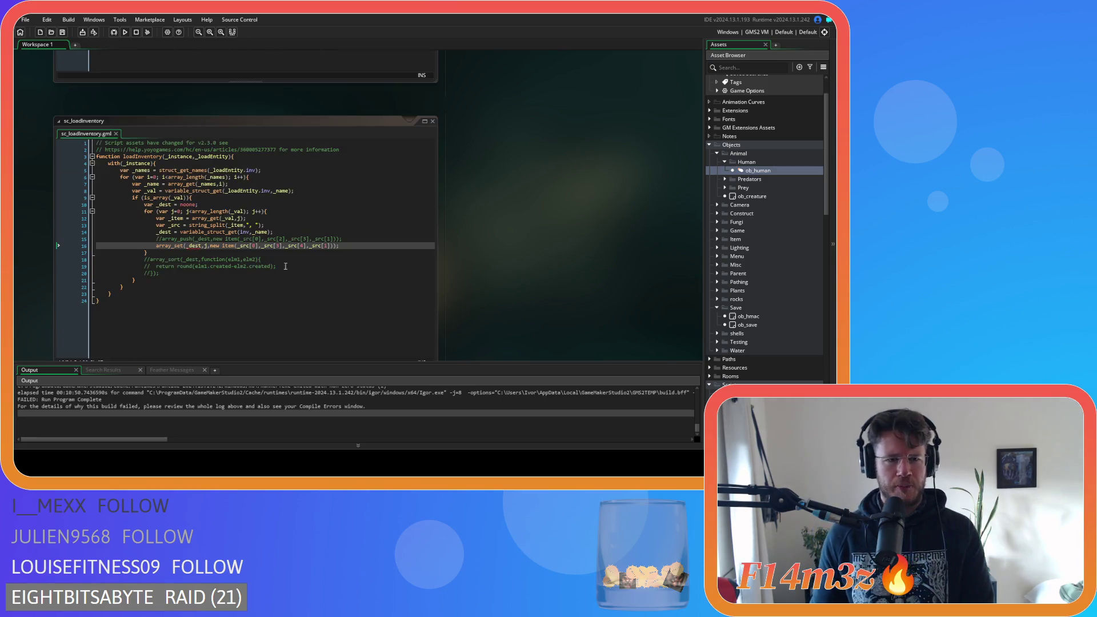
{"action": "left_click", "coordinate": [238, 226]}
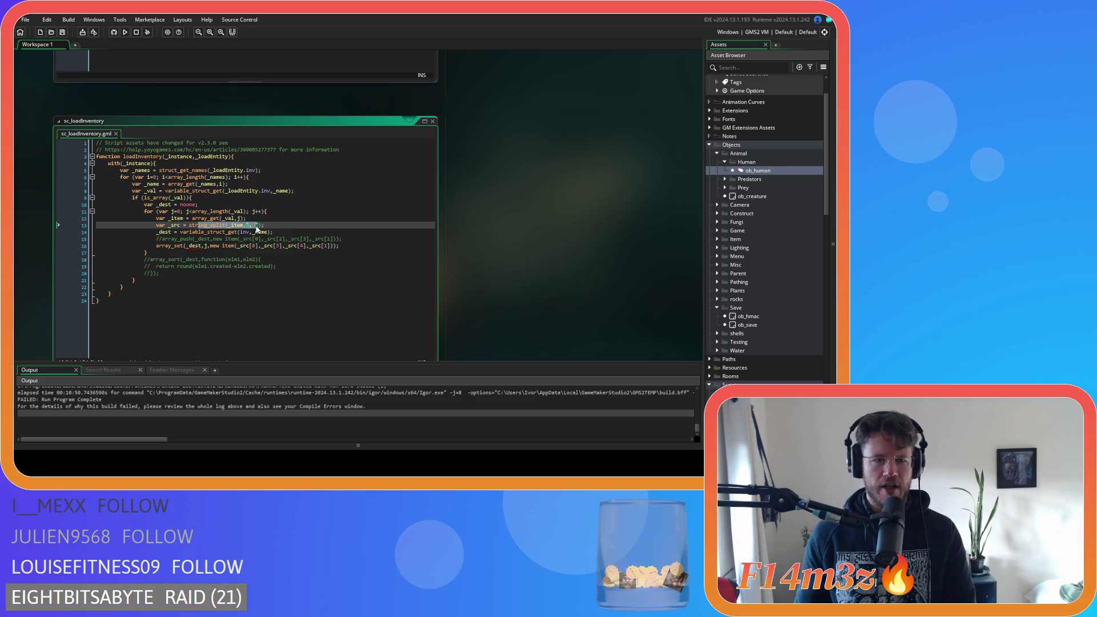
{"action": "left_click_drag", "start_coordinate": [207, 219], "coordinate": [208, 225]}
{"action": "left_click", "coordinate": [211, 226]}
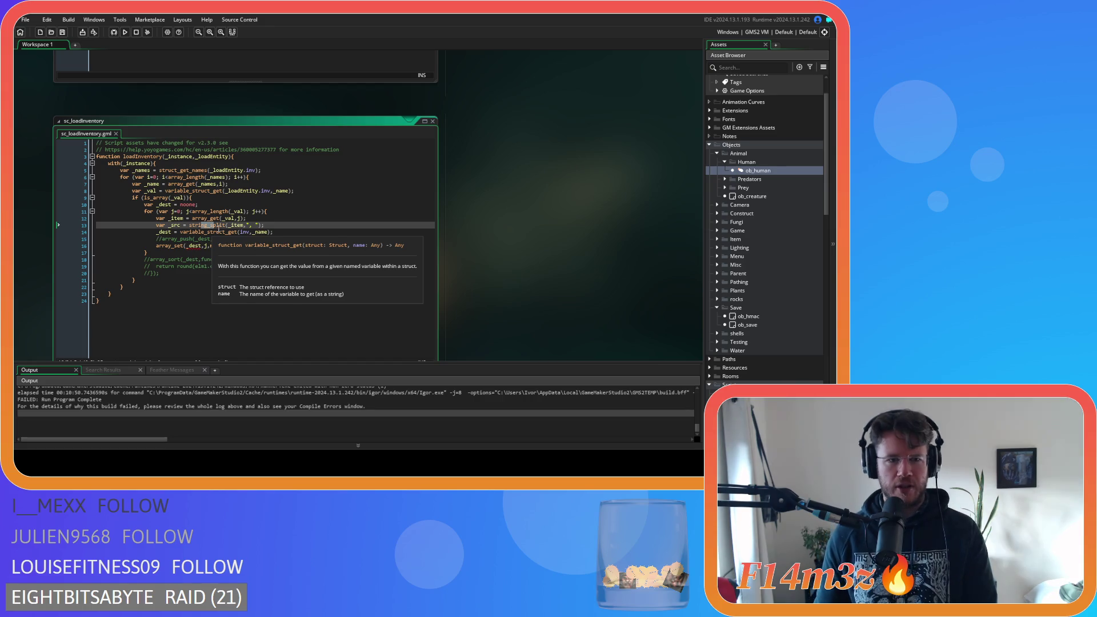
{"action": "left_click", "coordinate": [267, 226]}
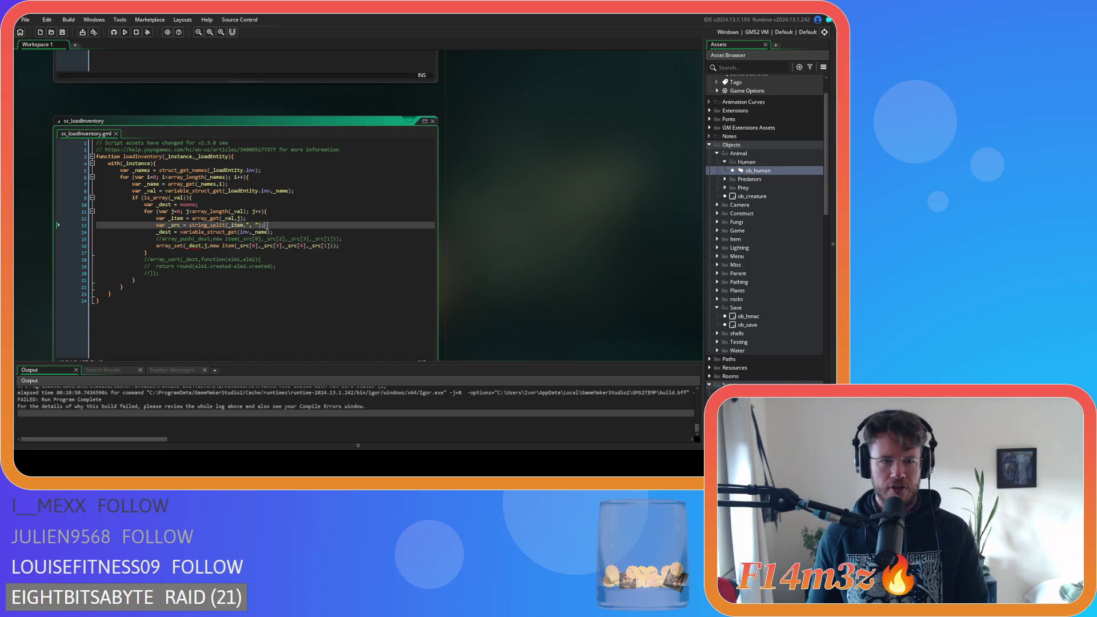
{"action": "scroll", "coordinate": [516, 281], "scroll_direction": "up", "scroll_amount": 5}
{"action": "scroll", "coordinate": [515, 283], "scroll_direction": "up", "scroll_amount": 10}
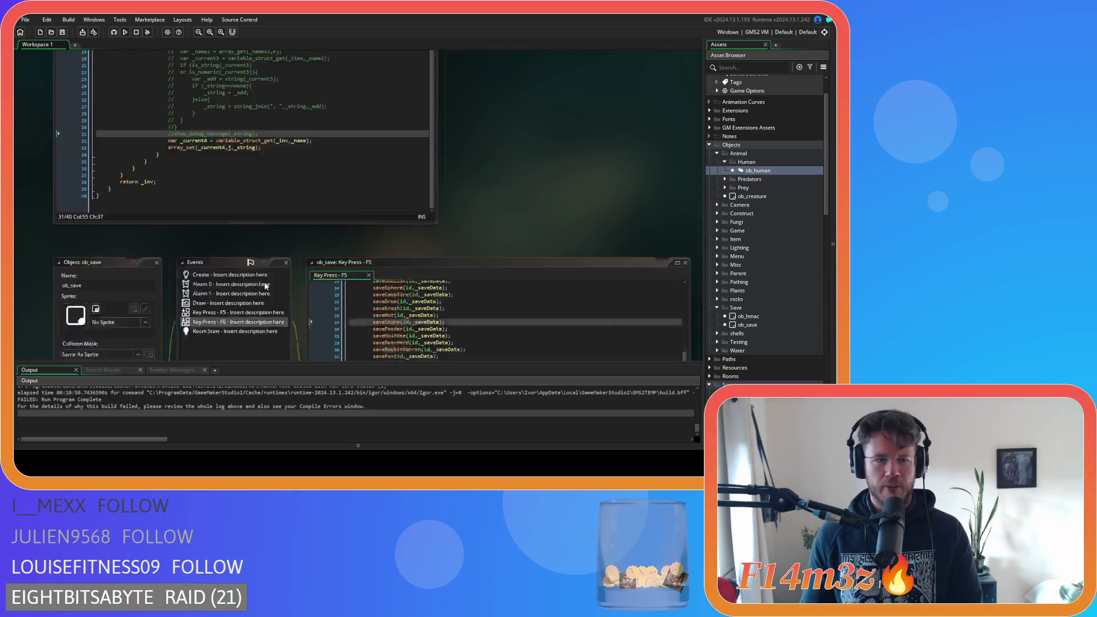
{"action": "scroll", "coordinate": [265, 286], "scroll_direction": "up", "scroll_amount": 2}
{"action": "left_click", "coordinate": [348, 235]}
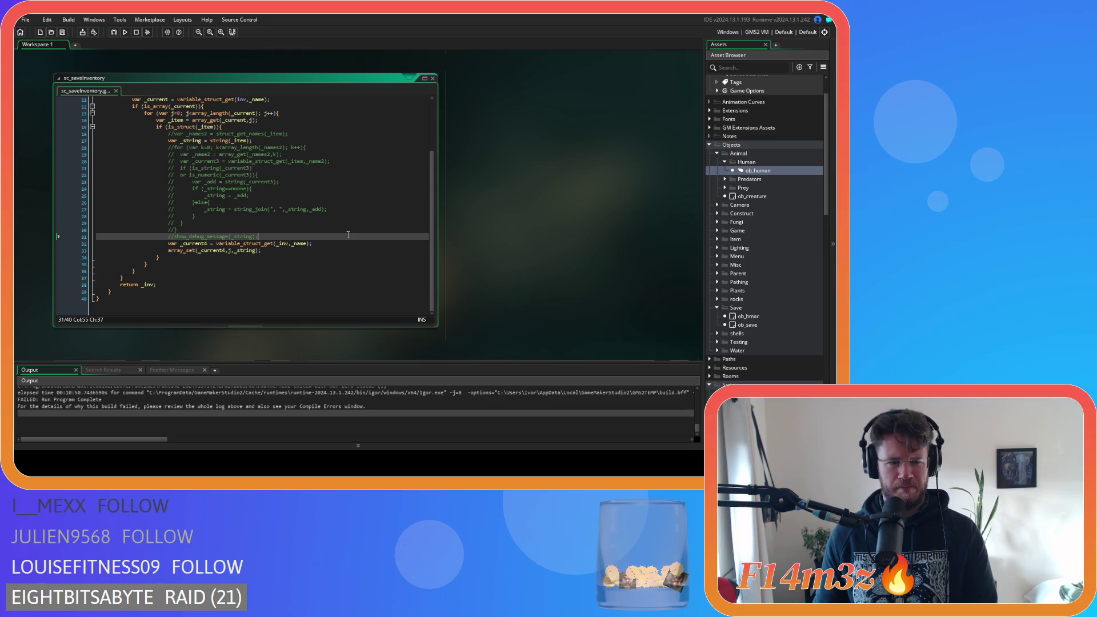
{"action": "scroll", "coordinate": [404, 247], "scroll_direction": "down", "scroll_amount": 5}
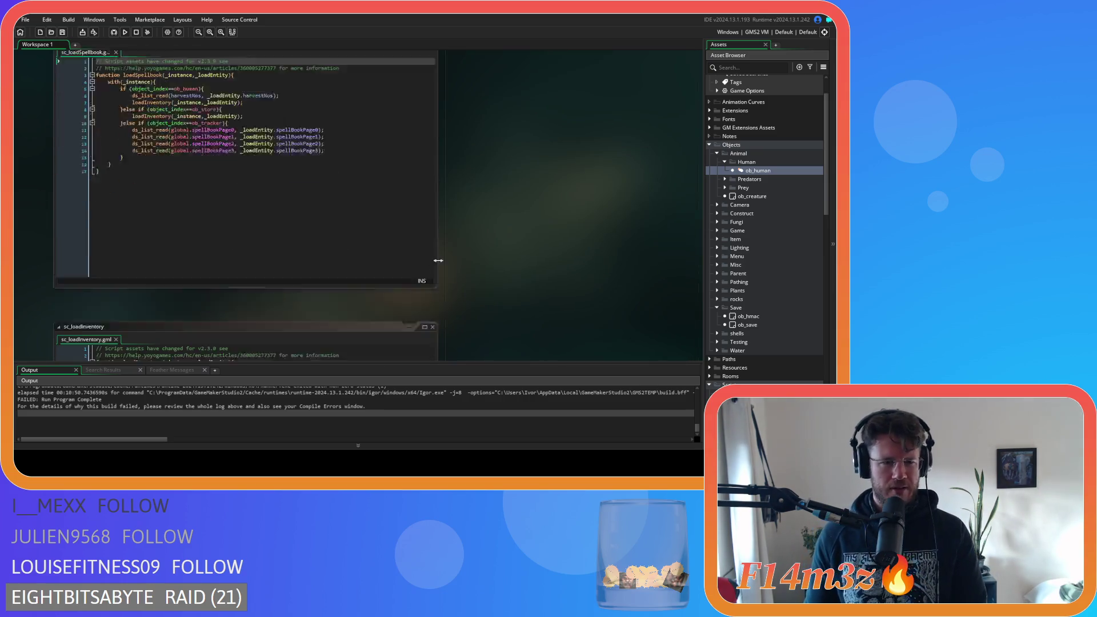
{"action": "left_click", "coordinate": [179, 223]}
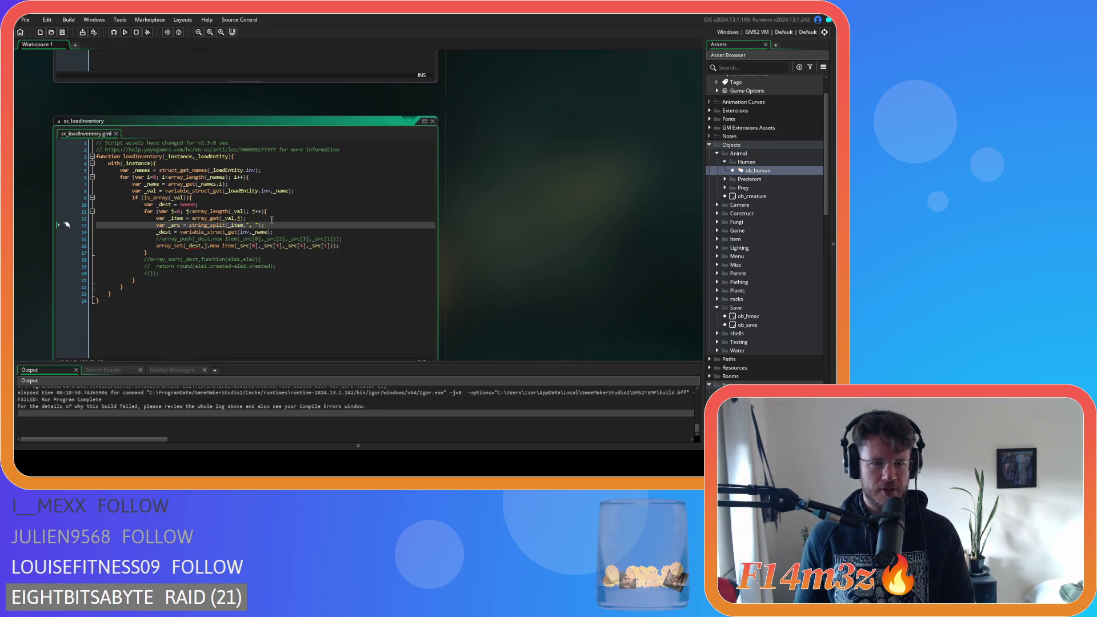
{"action": "left_click", "coordinate": [226, 170]}
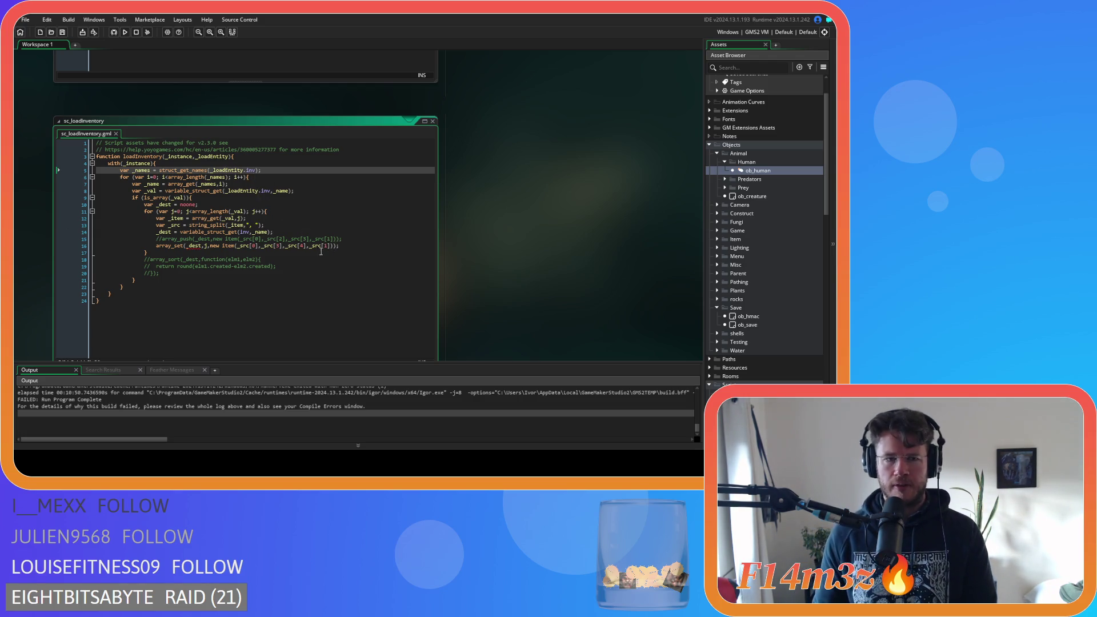
{"action": "left_click", "coordinate": [283, 232]}
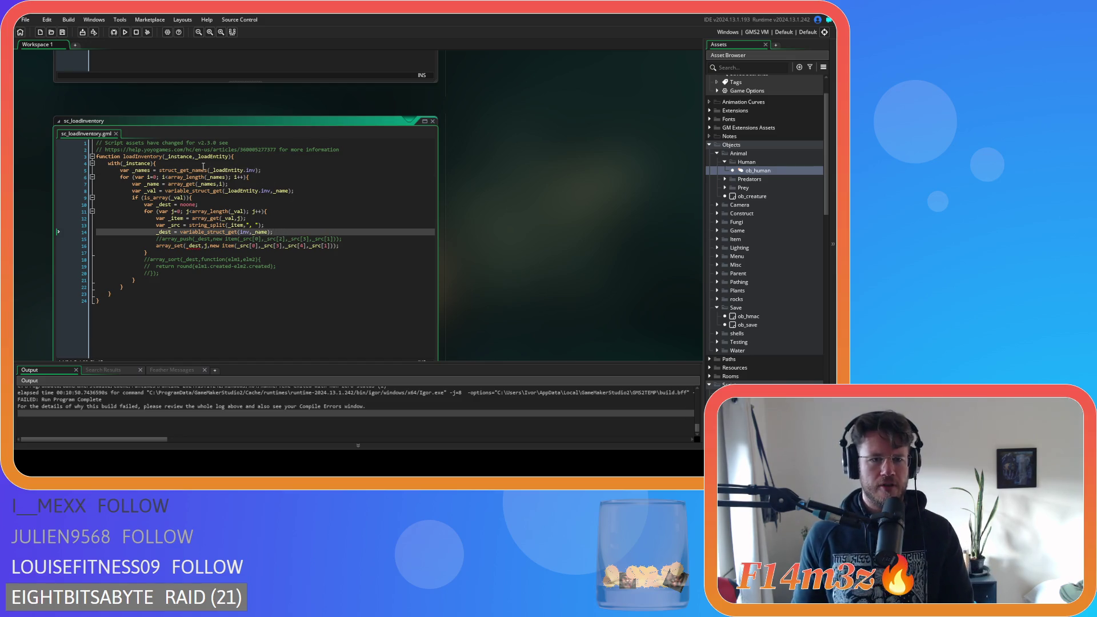
{"action": "mouse_move", "coordinate": [238, 170]}
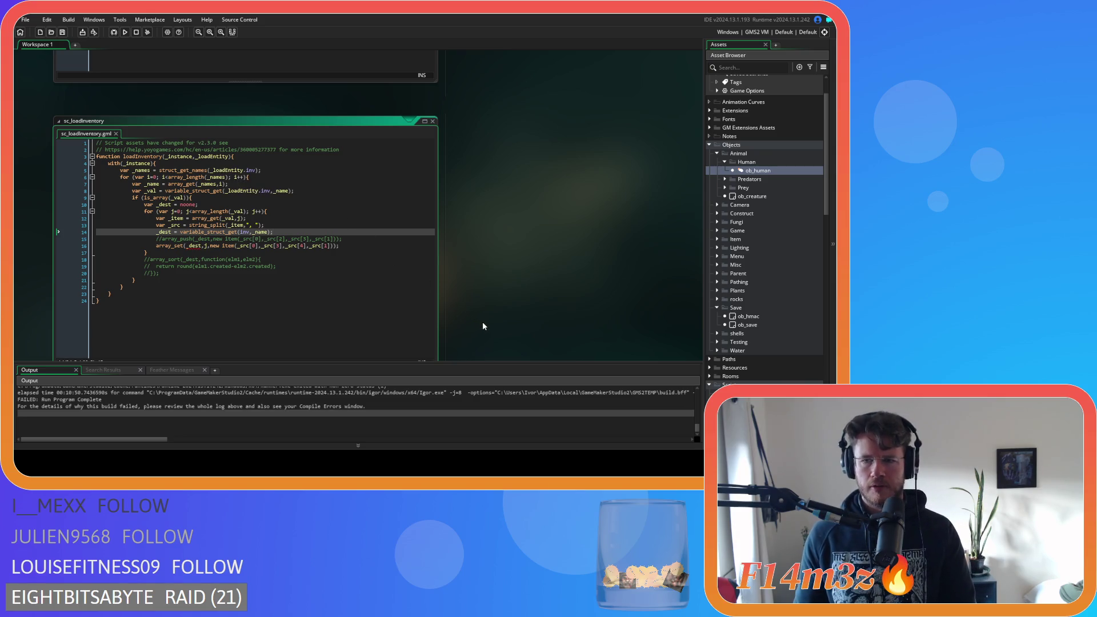
{"action": "scroll", "coordinate": [503, 329], "scroll_direction": "up", "scroll_amount": 5}
{"action": "double_click", "coordinate": [748, 325]}
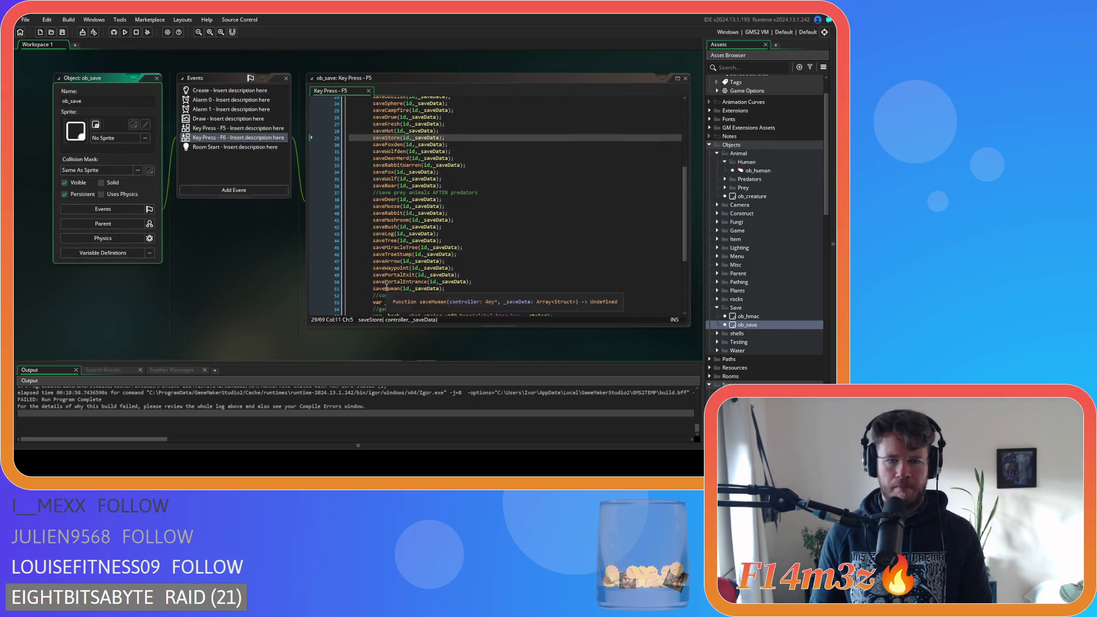
Step: Open sc_saveHuman from its saveHuman call and check the value saved for inv
{"action": "middle_click", "coordinate": [406, 288]}
{"action": "scroll", "coordinate": [532, 229], "scroll_direction": "down", "scroll_amount": 10}
{"action": "scroll", "coordinate": [532, 229], "scroll_direction": "down", "scroll_amount": 13}
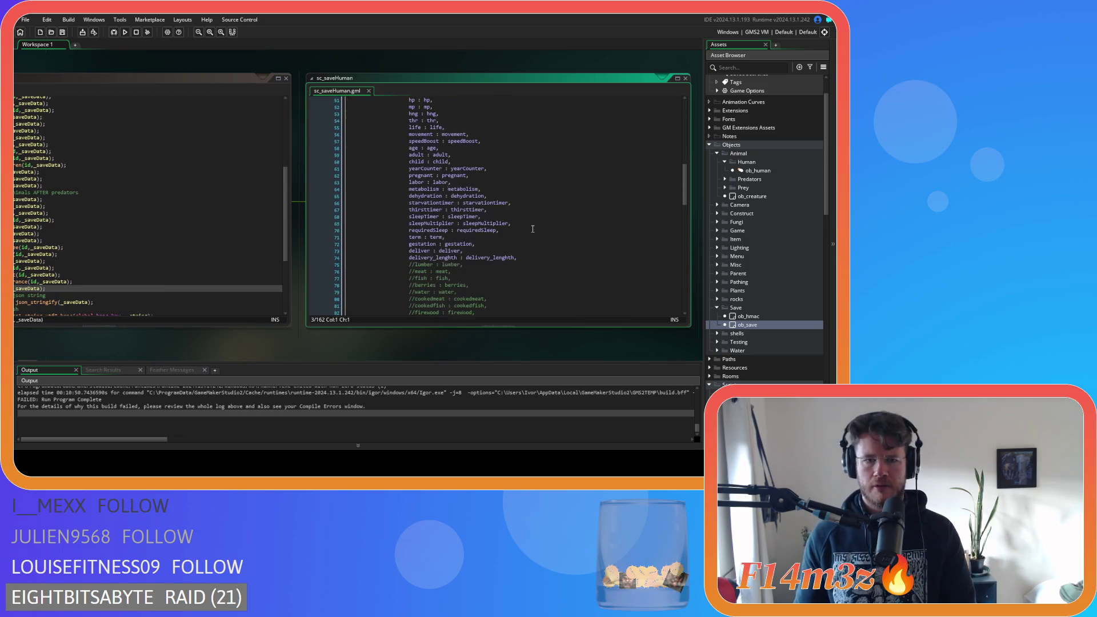
{"action": "double_click", "coordinate": [416, 154]}
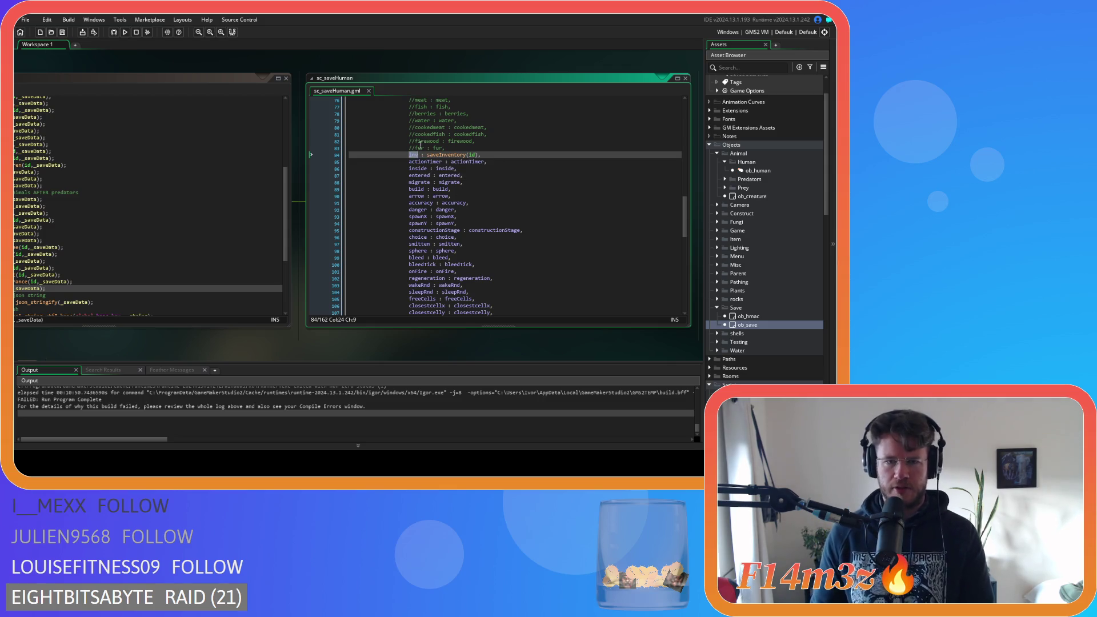
{"action": "scroll", "coordinate": [452, 223], "scroll_direction": "up", "scroll_amount": 10}
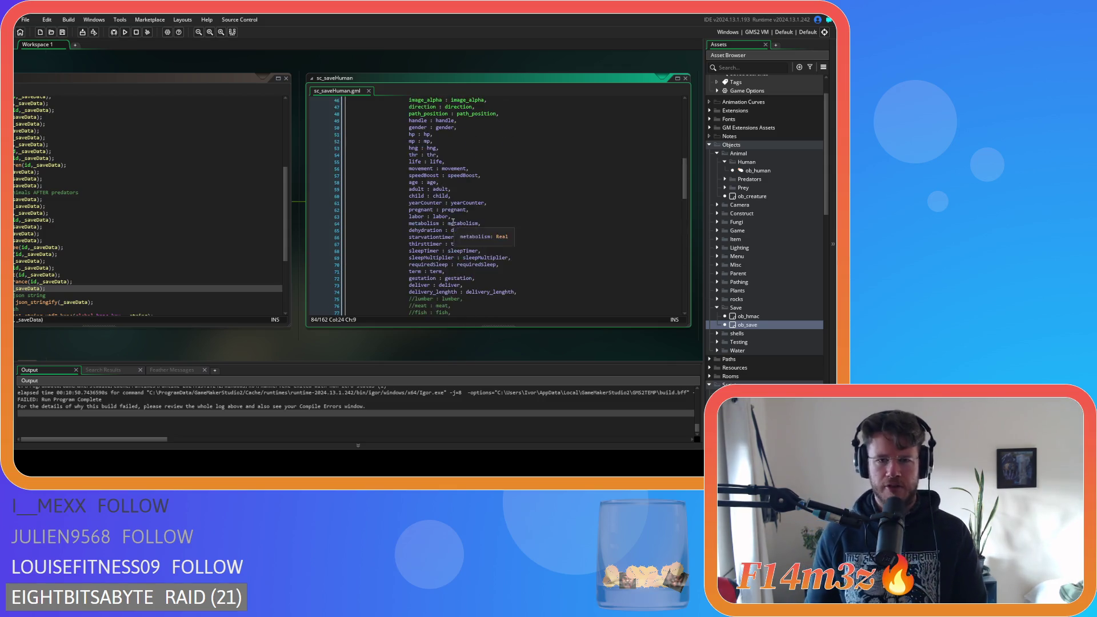
{"action": "scroll", "coordinate": [453, 223], "scroll_direction": "up", "scroll_amount": 6}
Step: Review the _saveEntity struct and the ob_human loop at the start of sc_saveHuman
{"action": "left_click", "coordinate": [468, 172]}
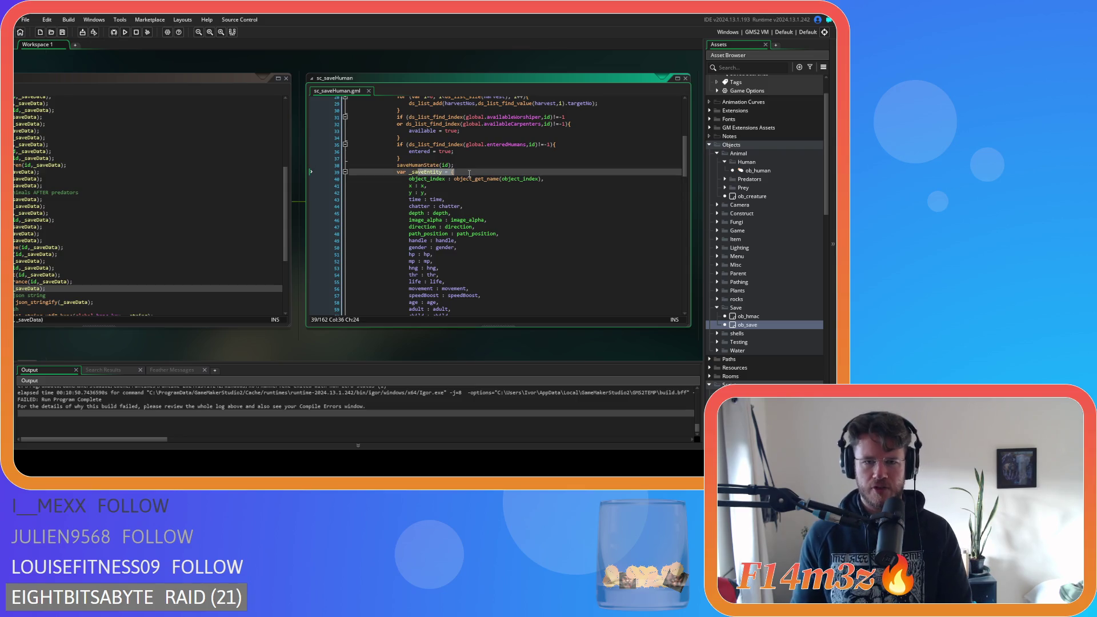
{"action": "scroll", "coordinate": [466, 212], "scroll_direction": "down", "scroll_amount": 18}
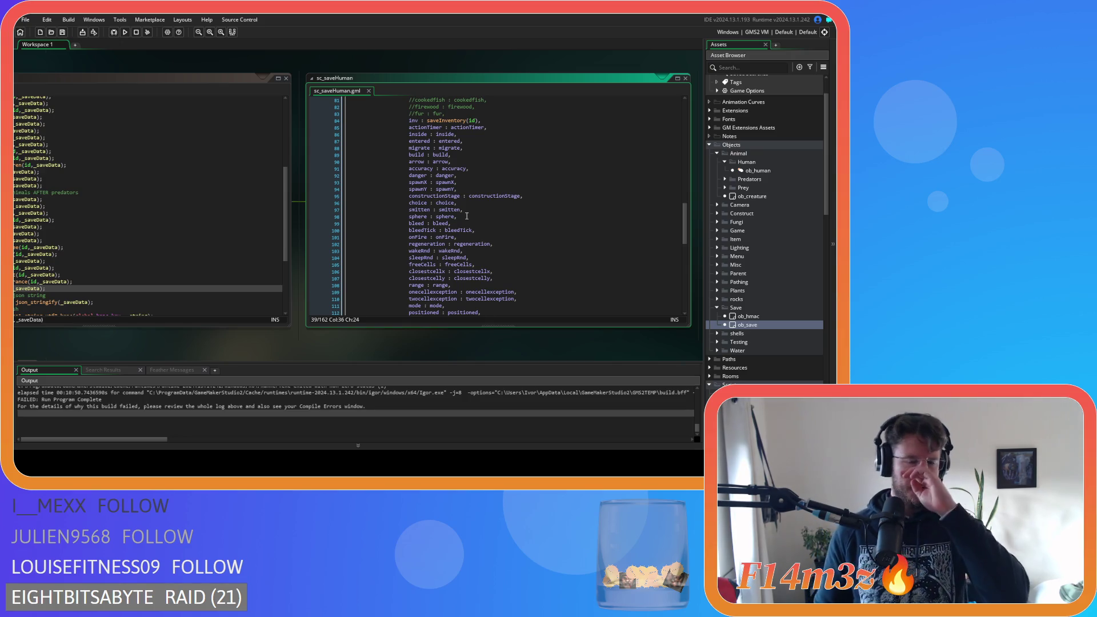
{"action": "scroll", "coordinate": [467, 215], "scroll_direction": "up", "scroll_amount": 20}
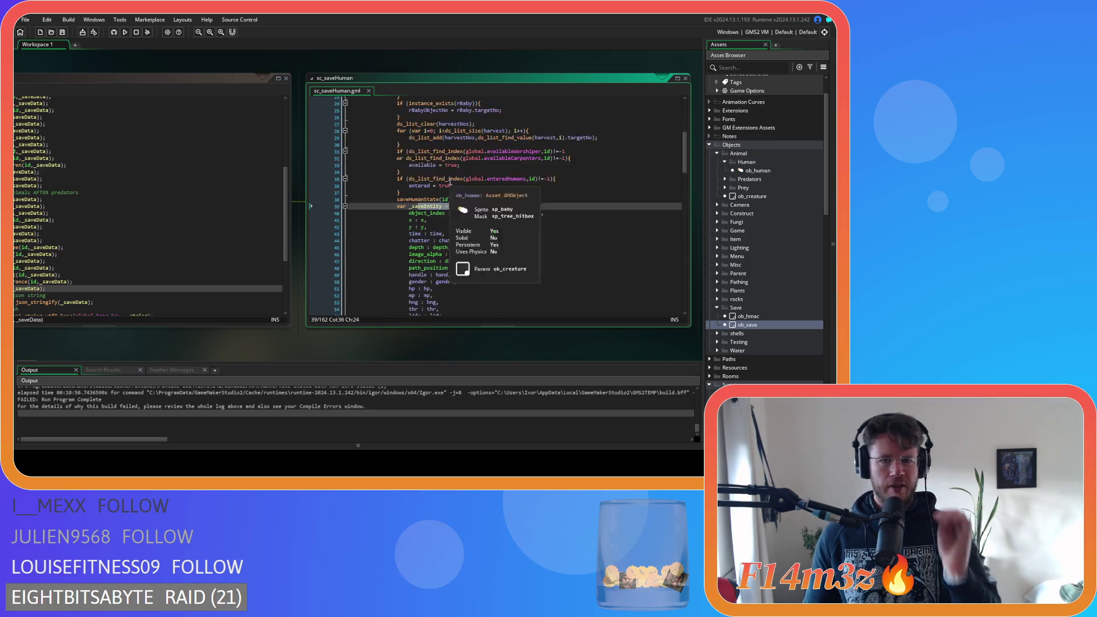
{"action": "scroll", "coordinate": [444, 197], "scroll_direction": "up", "scroll_amount": 3}
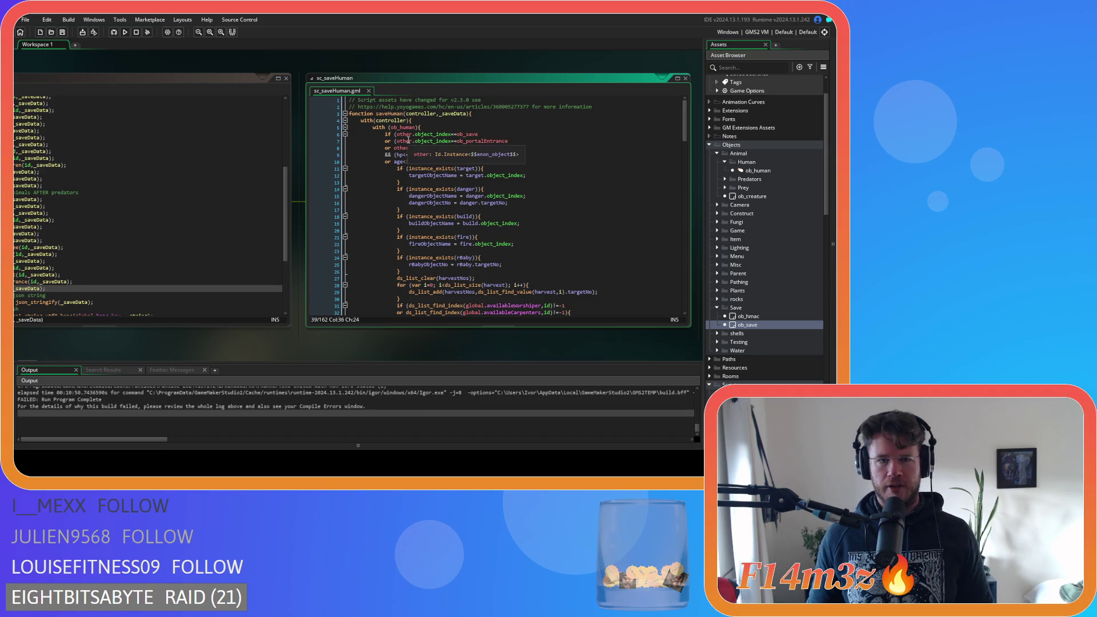
{"action": "left_click", "coordinate": [421, 127]}
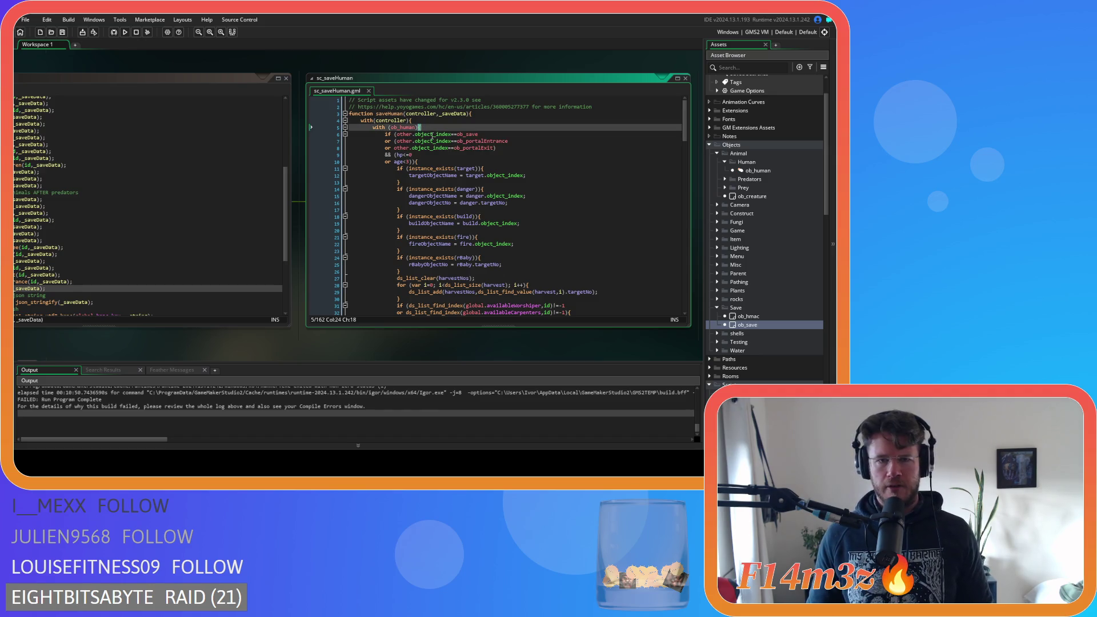
{"action": "scroll", "coordinate": [447, 202], "scroll_direction": "down", "scroll_amount": 15}
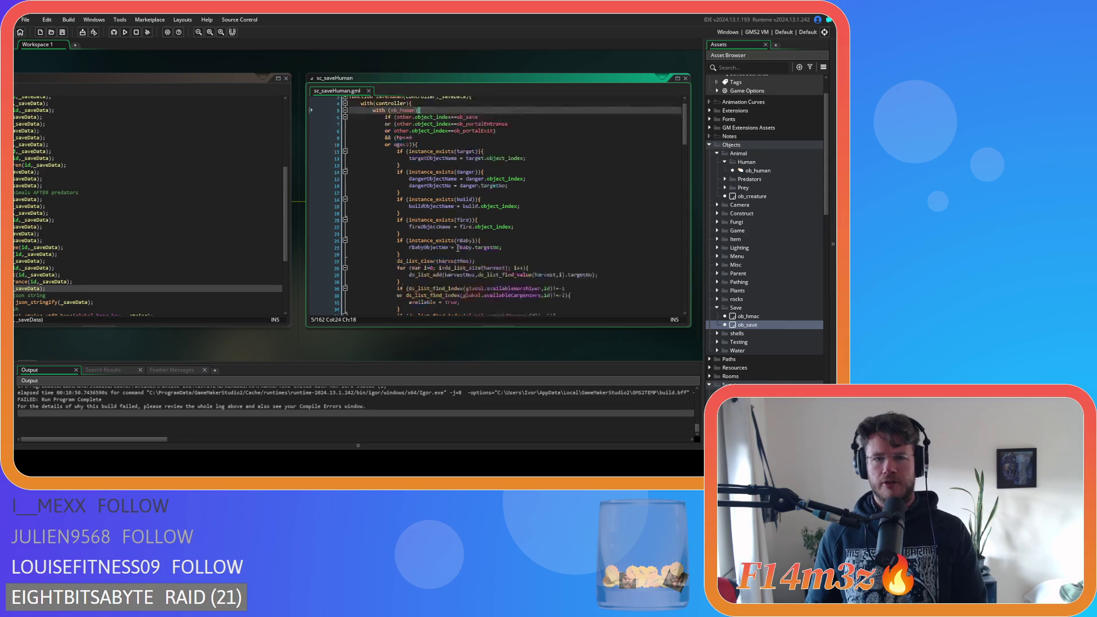
{"action": "scroll", "coordinate": [466, 264], "scroll_direction": "up", "scroll_amount": 3}
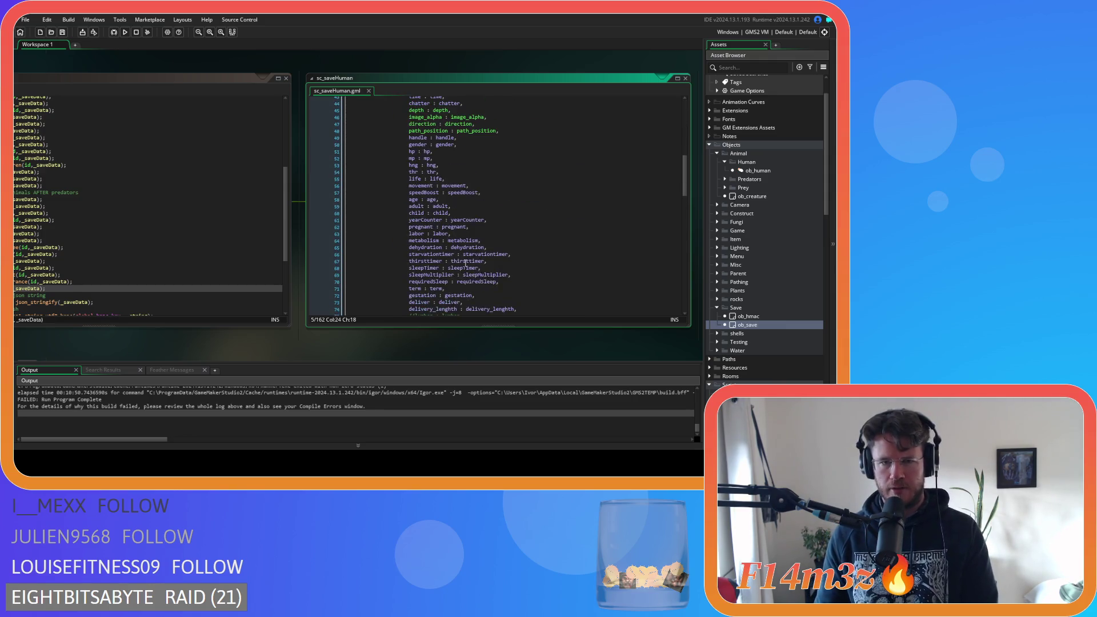
Step: Check the labor and dehydration fields, then open sc_saveInventory from its saveInventory(id) call
{"action": "left_click_drag", "start_coordinate": [401, 233], "coordinate": [468, 236]}
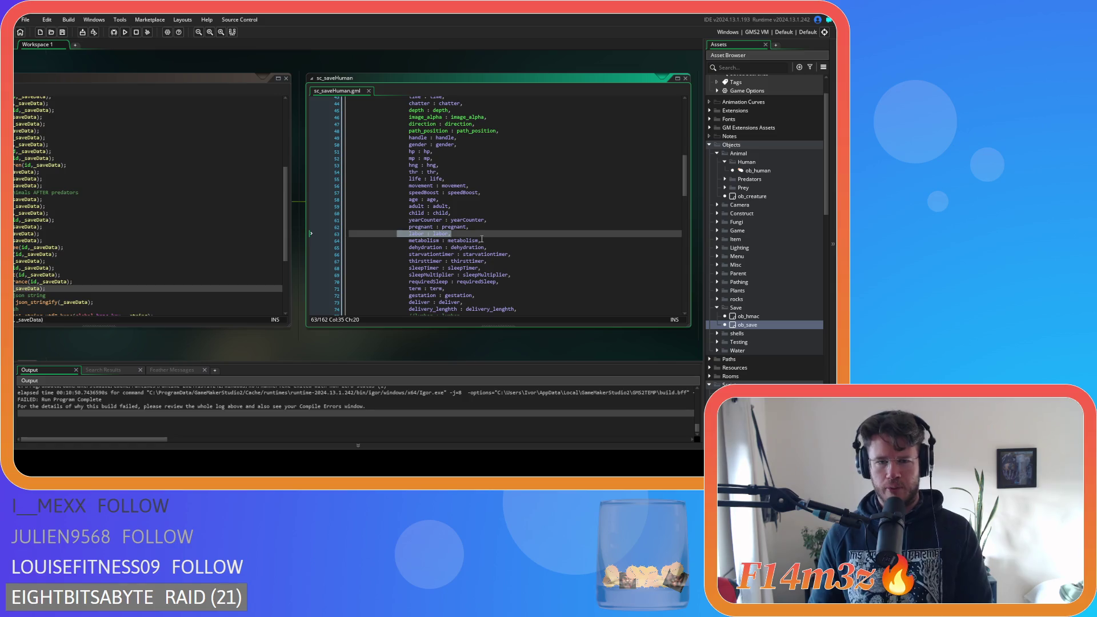
{"action": "left_click", "coordinate": [494, 248]}
{"action": "scroll", "coordinate": [497, 251], "scroll_direction": "up", "scroll_amount": 1}
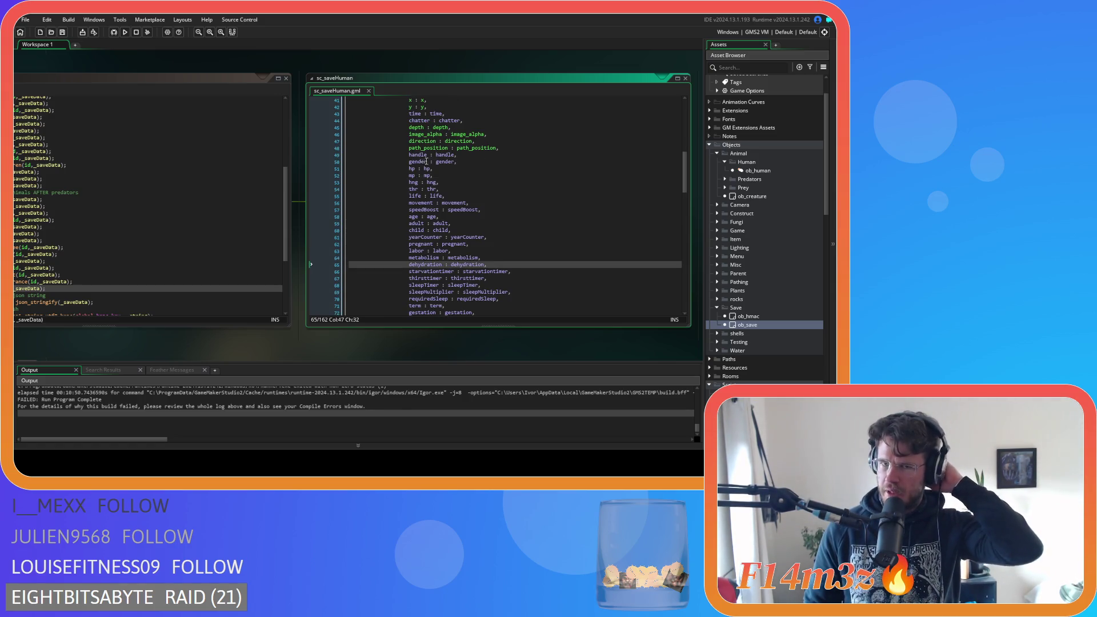
{"action": "scroll", "coordinate": [466, 243], "scroll_direction": "up", "scroll_amount": 1}
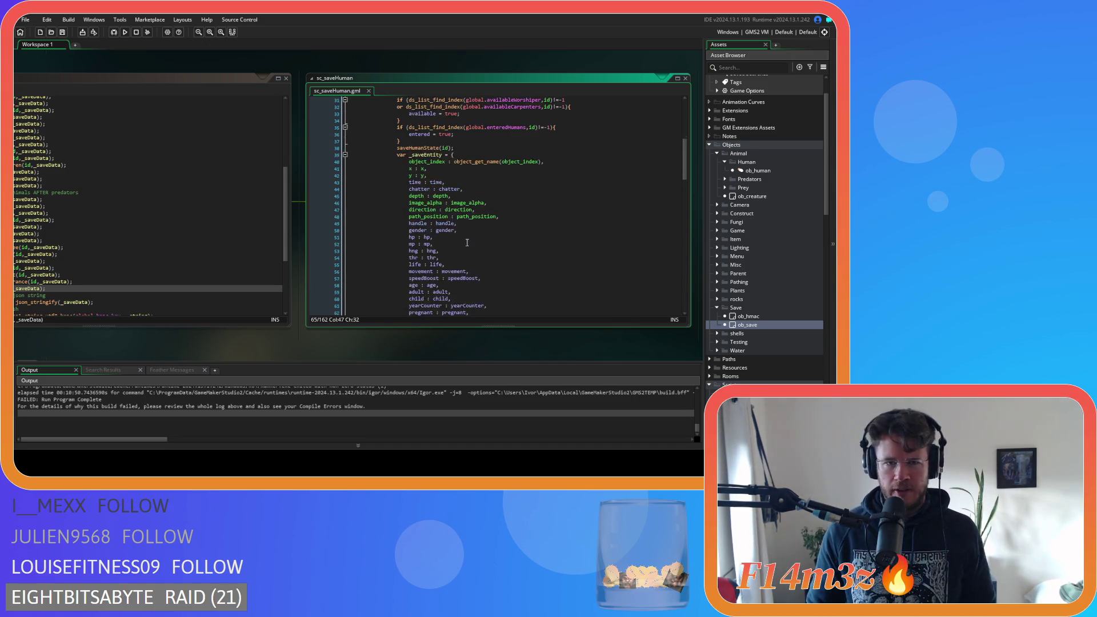
{"action": "scroll", "coordinate": [467, 242], "scroll_direction": "down", "scroll_amount": 5}
{"action": "middle_click", "coordinate": [466, 224]}
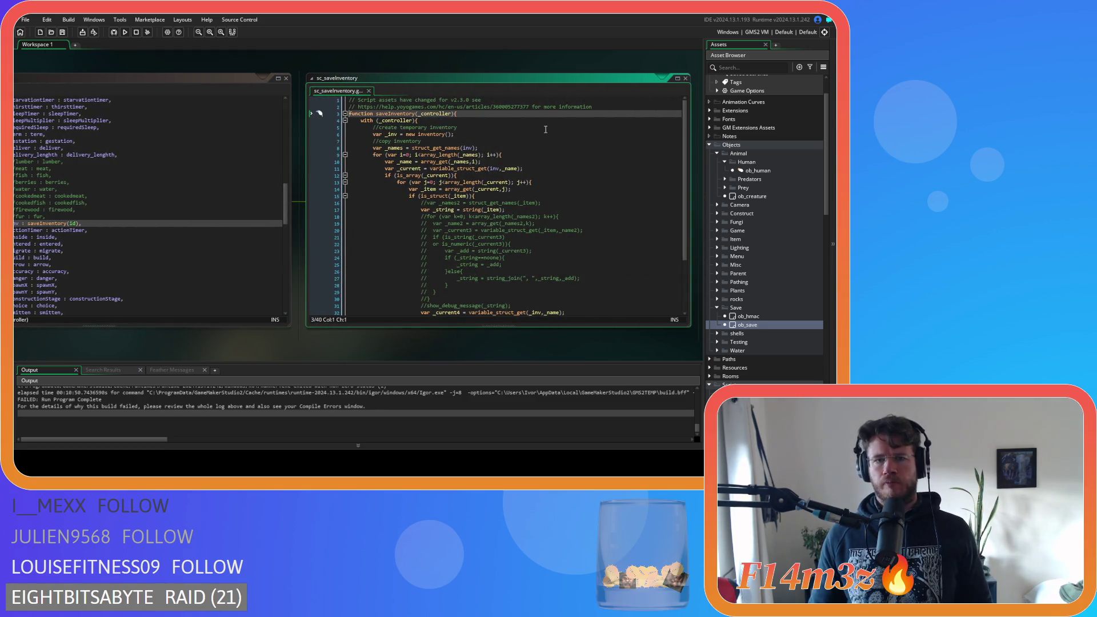
{"action": "scroll", "coordinate": [474, 145], "scroll_direction": "down", "scroll_amount": 5}
{"action": "left_click", "coordinate": [431, 286]}
{"action": "scroll", "coordinate": [432, 275], "scroll_direction": "up", "scroll_amount": 5}
{"action": "left_click", "coordinate": [394, 135]}
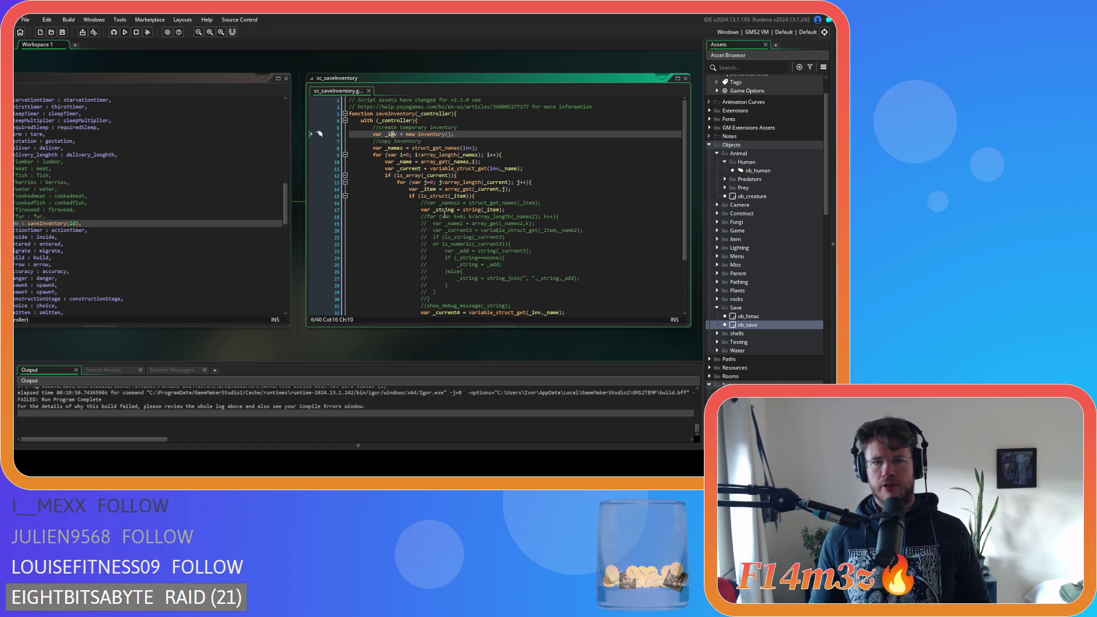
{"action": "scroll", "coordinate": [445, 212], "scroll_direction": "down", "scroll_amount": 3}
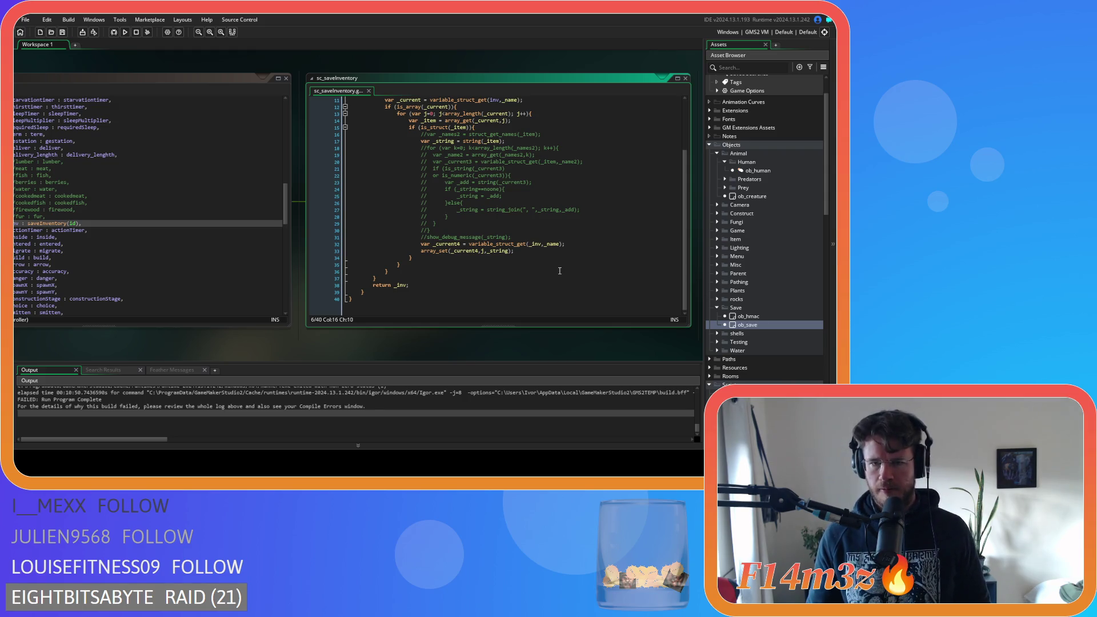
{"action": "scroll", "coordinate": [560, 271], "scroll_direction": "up", "scroll_amount": 2}
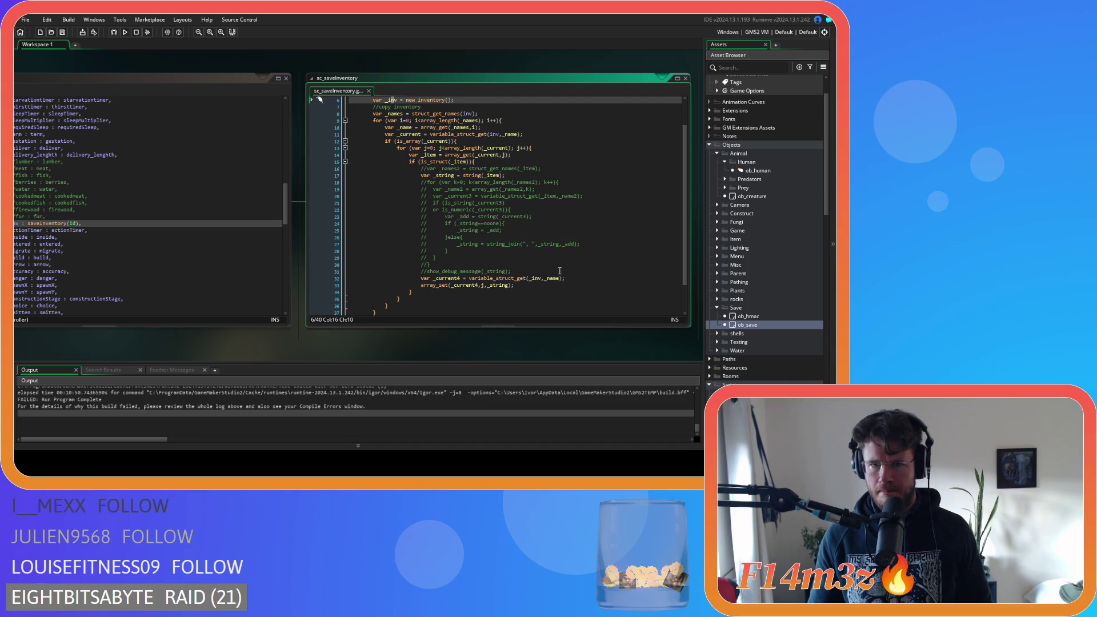
{"action": "left_click", "coordinate": [507, 263]}
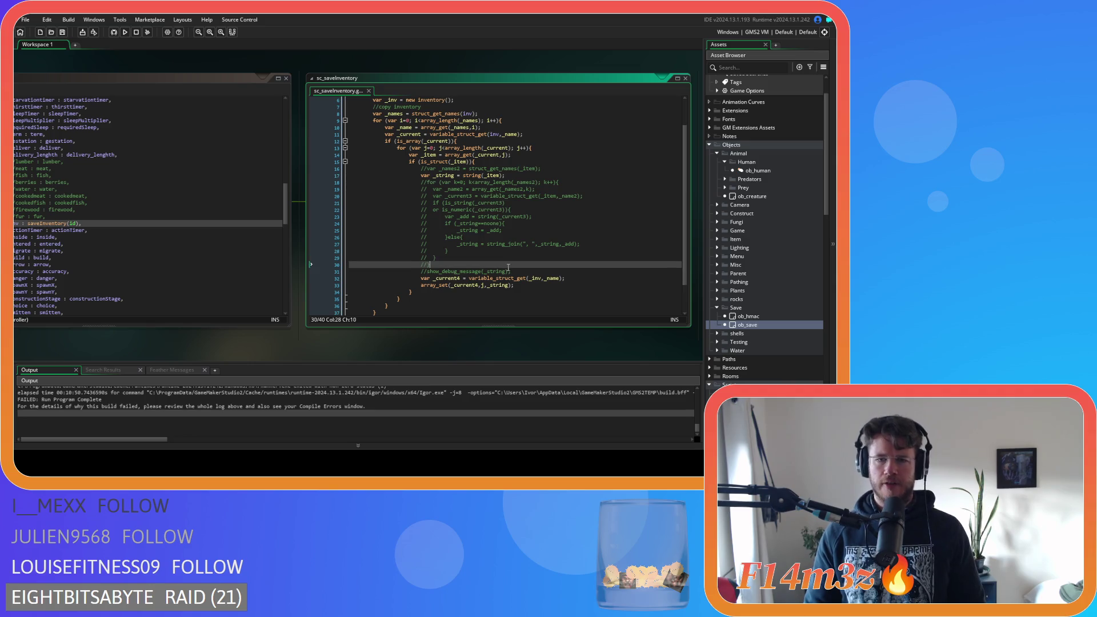
{"action": "left_click", "coordinate": [448, 203], "text": "shift"}
{"action": "left_click", "coordinate": [467, 204]}
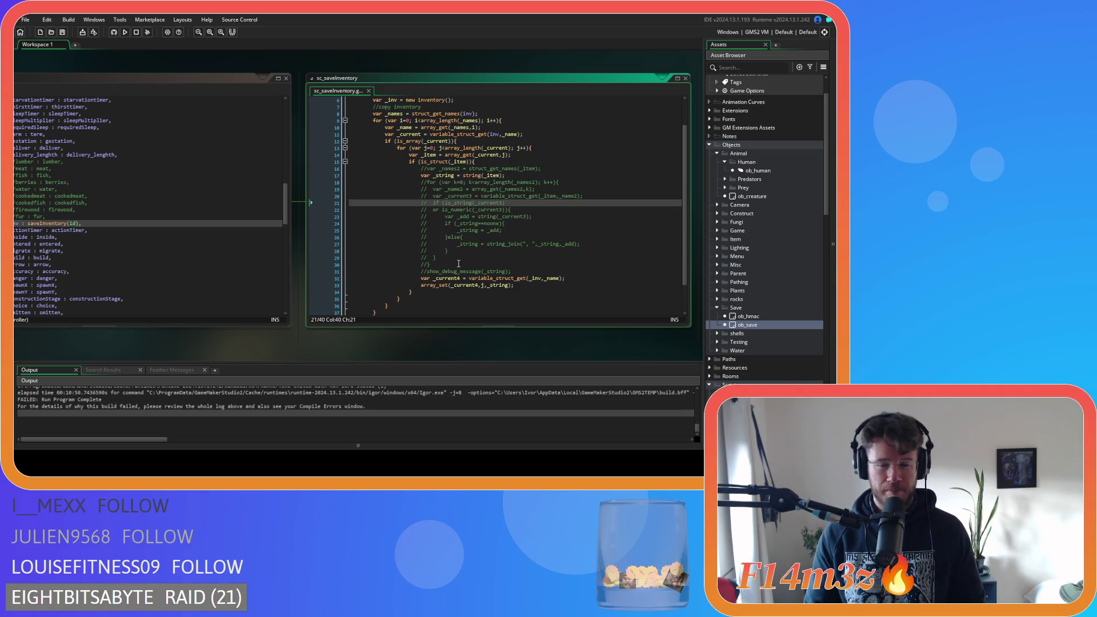
{"action": "left_click", "coordinate": [471, 177]}
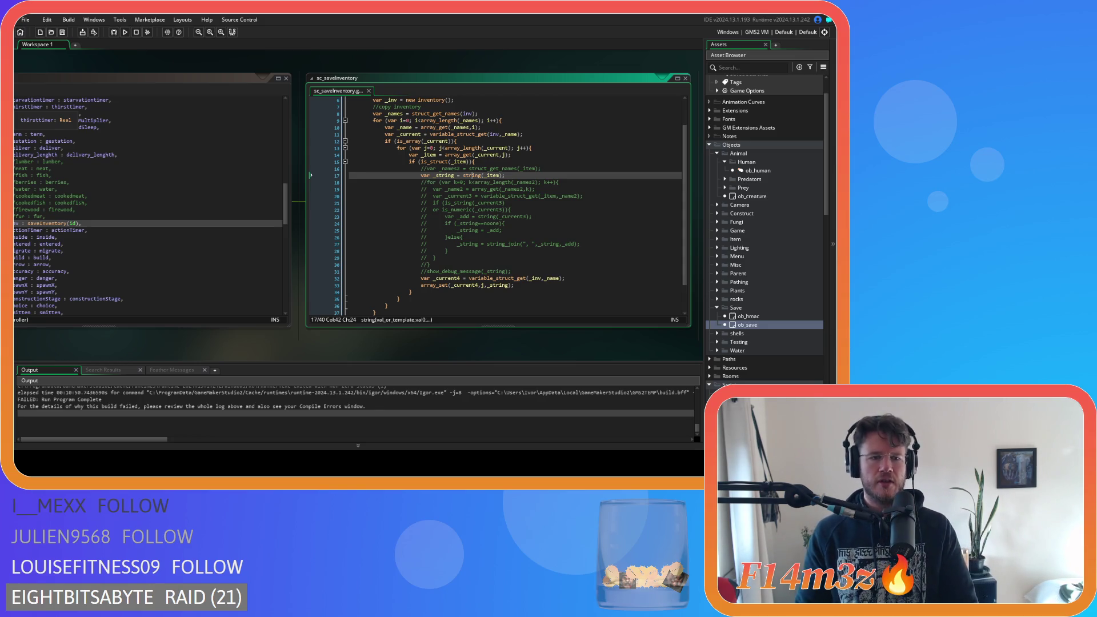
{"action": "left_click_drag", "start_coordinate": [429, 264], "coordinate": [424, 177]}
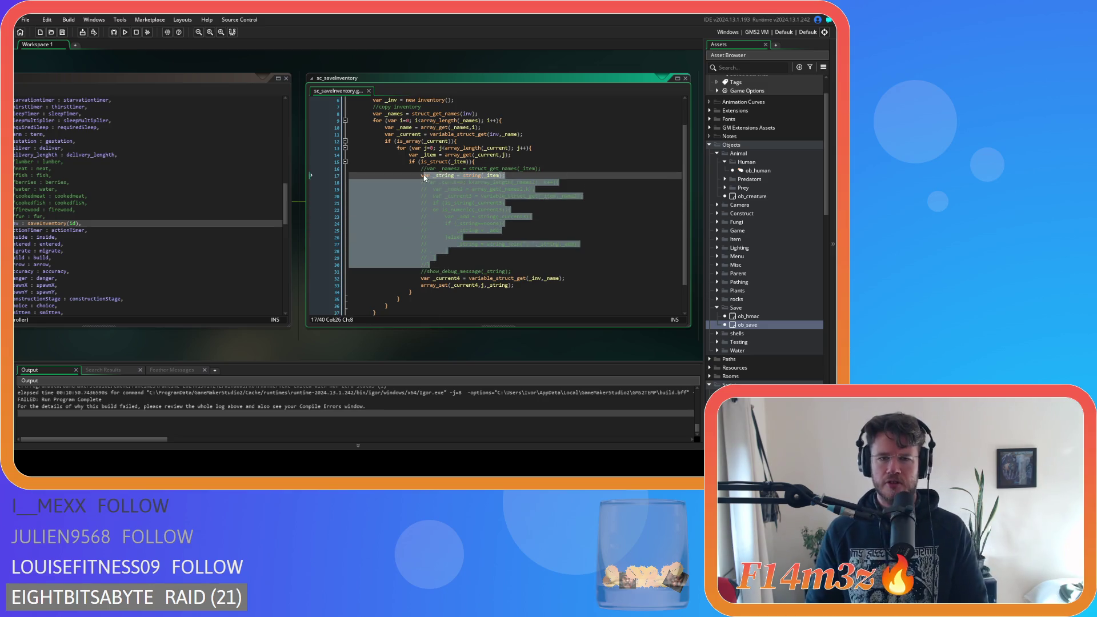
Step: Open ob_human, then scroll to sc_inventory and place the cursor after the item constructor's checkIfSpoiled method
{"action": "left_click", "coordinate": [433, 203]}
{"action": "double_click", "coordinate": [748, 171]}
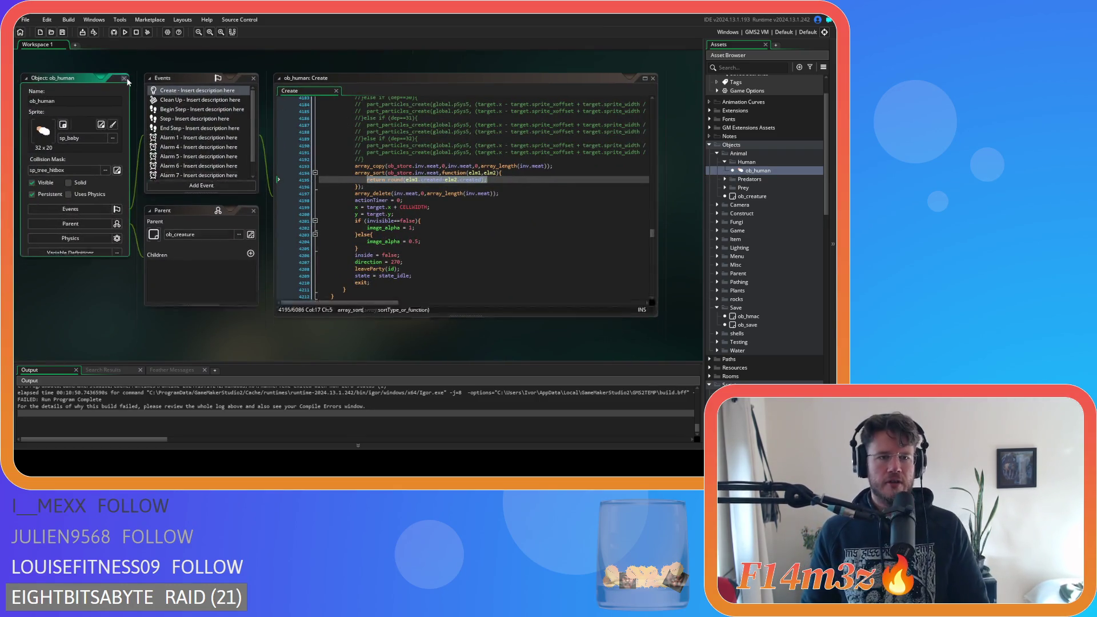
{"action": "scroll", "coordinate": [337, 248], "scroll_direction": "up", "scroll_amount": 5}
{"action": "scroll", "coordinate": [409, 283], "scroll_direction": "up", "scroll_amount": 3}
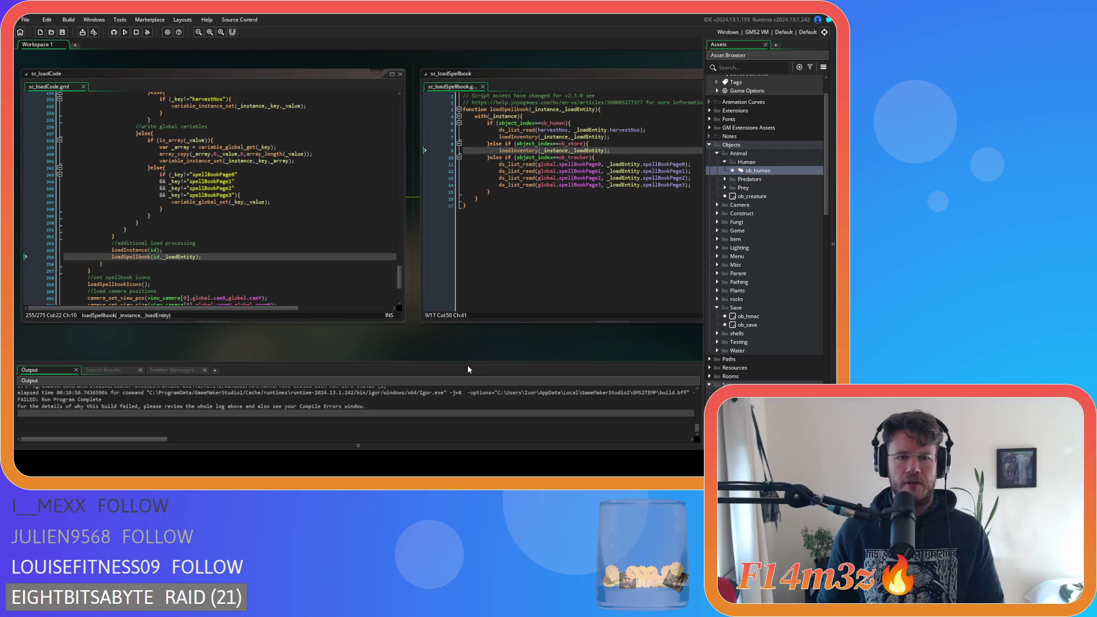
{"action": "scroll", "coordinate": [328, 280], "scroll_direction": "down", "scroll_amount": 2}
{"action": "scroll", "coordinate": [395, 189], "scroll_direction": "up", "scroll_amount": 4}
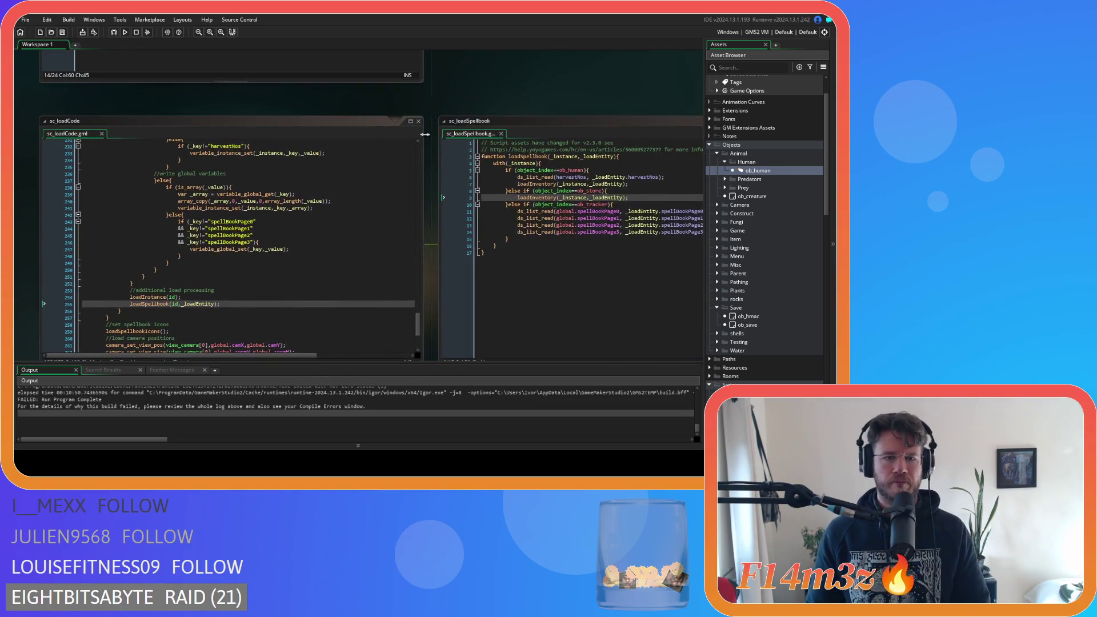
{"action": "scroll", "coordinate": [537, 319], "scroll_direction": "up", "scroll_amount": 4}
{"action": "scroll", "coordinate": [554, 171], "scroll_direction": "up", "scroll_amount": 1}
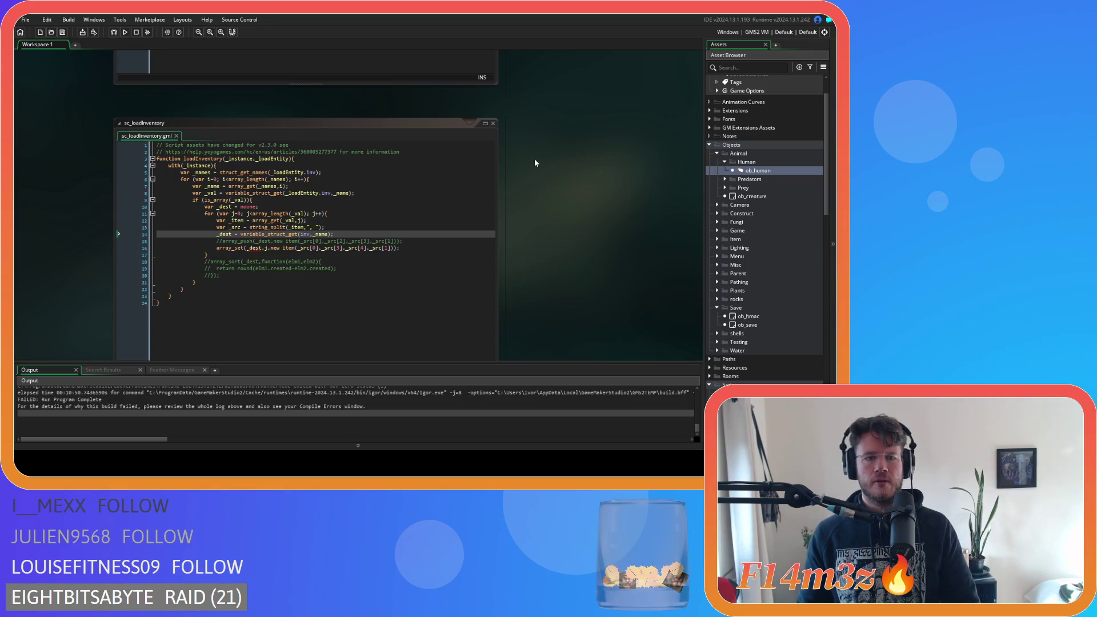
{"action": "scroll", "coordinate": [538, 171], "scroll_direction": "up", "scroll_amount": 6}
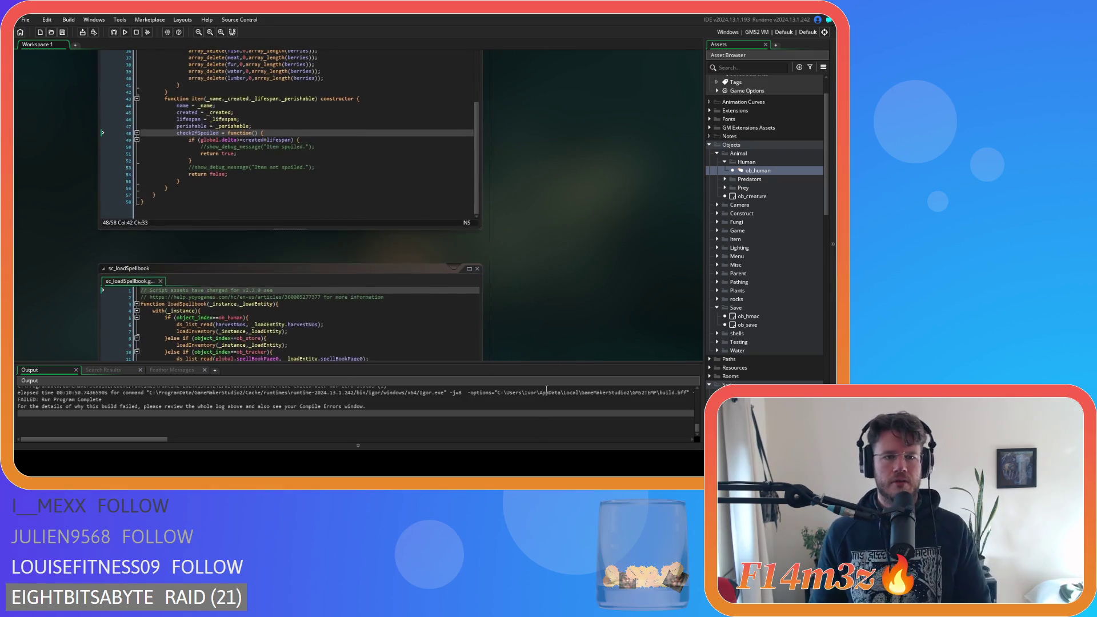
{"action": "scroll", "coordinate": [566, 309], "scroll_direction": "up", "scroll_amount": 2}
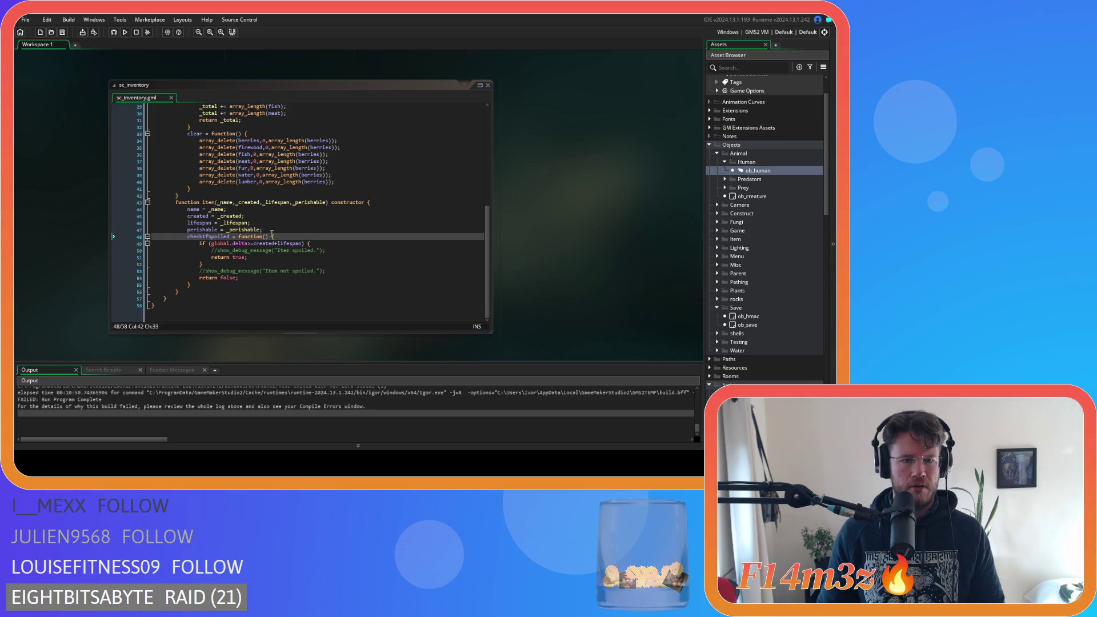
{"action": "left_click", "coordinate": [198, 285]}
Step: Add a toString method to the item constructor returning a string with the item's ID, properly indented
{"action": "key", "text": "Return"}
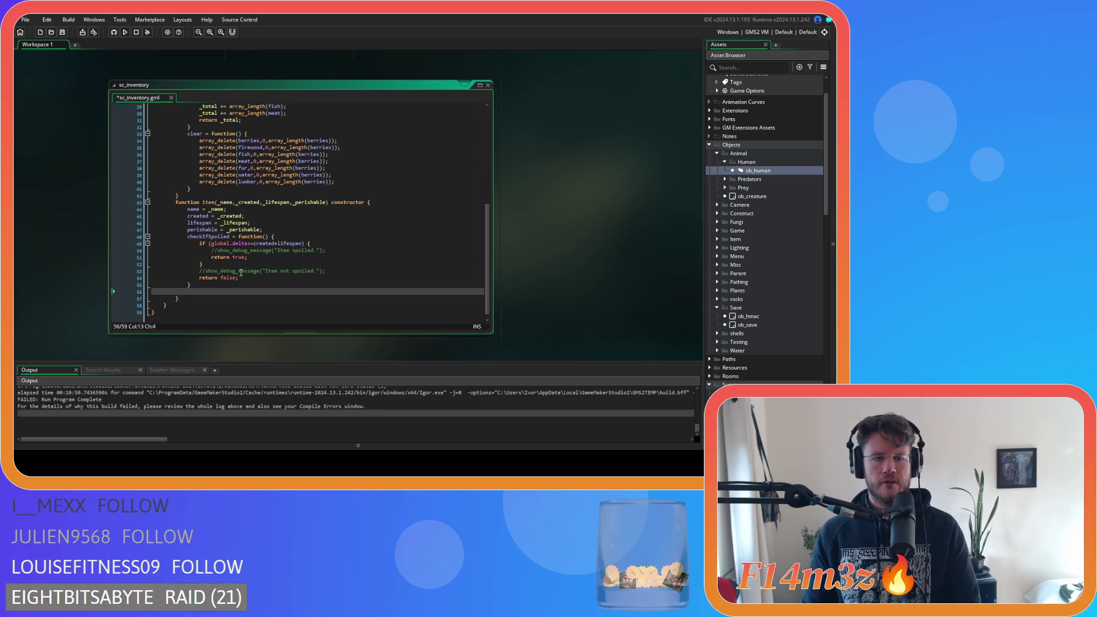
{"action": "type", "text": "toString = function() {     return string(\"I am the instance with ID {0}\", id); }"}
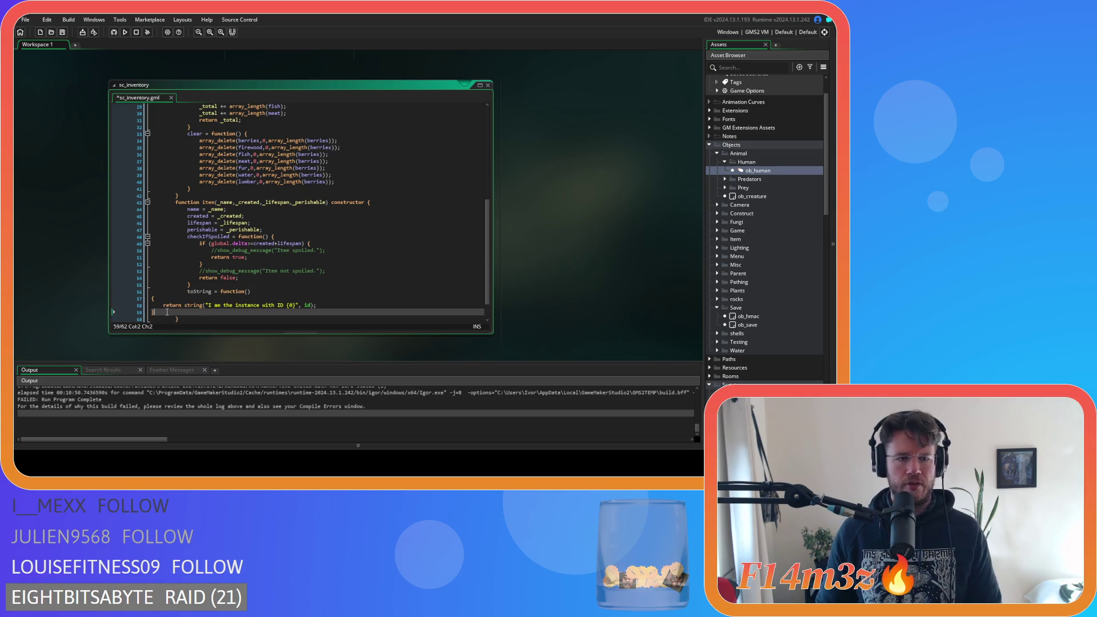
{"action": "left_click_drag", "start_coordinate": [155, 312], "coordinate": [129, 296]}
{"action": "key", "text": "Tab"}
{"action": "key", "text": "Tab"}
{"action": "key", "text": "Tab"}
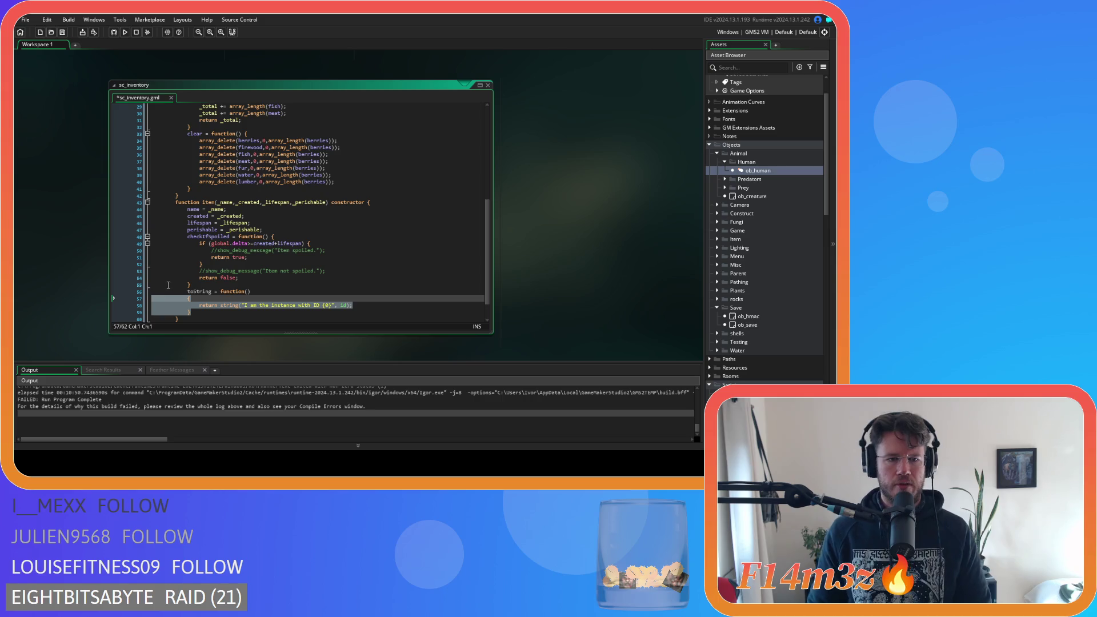
{"action": "left_click", "coordinate": [120, 305]}
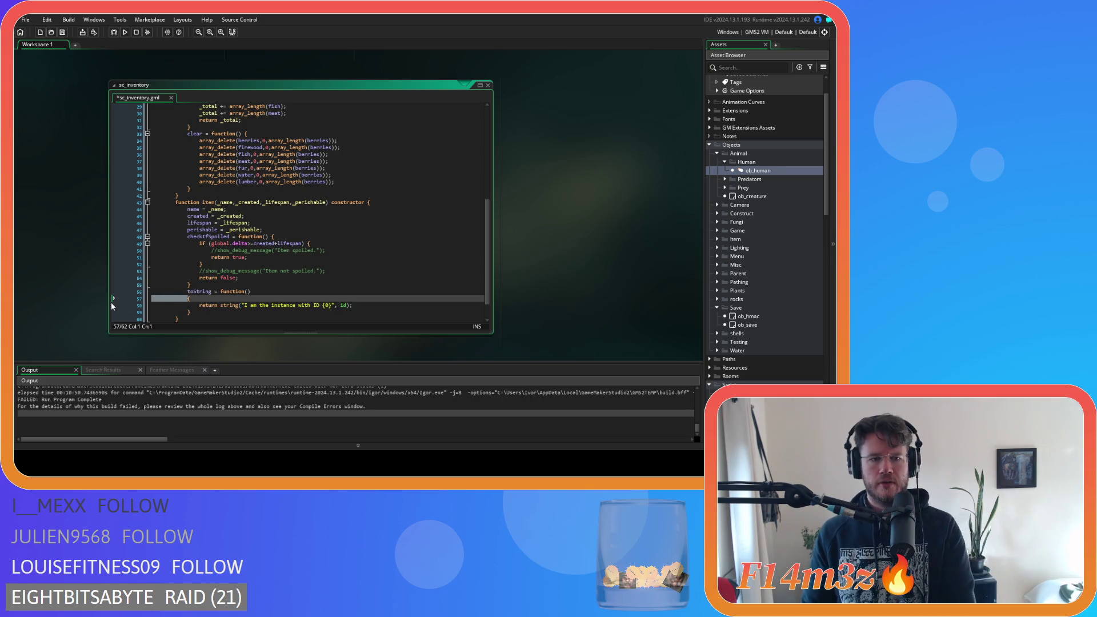
{"action": "key", "text": "BackSpace"}
{"action": "key", "text": "BackSpace"}
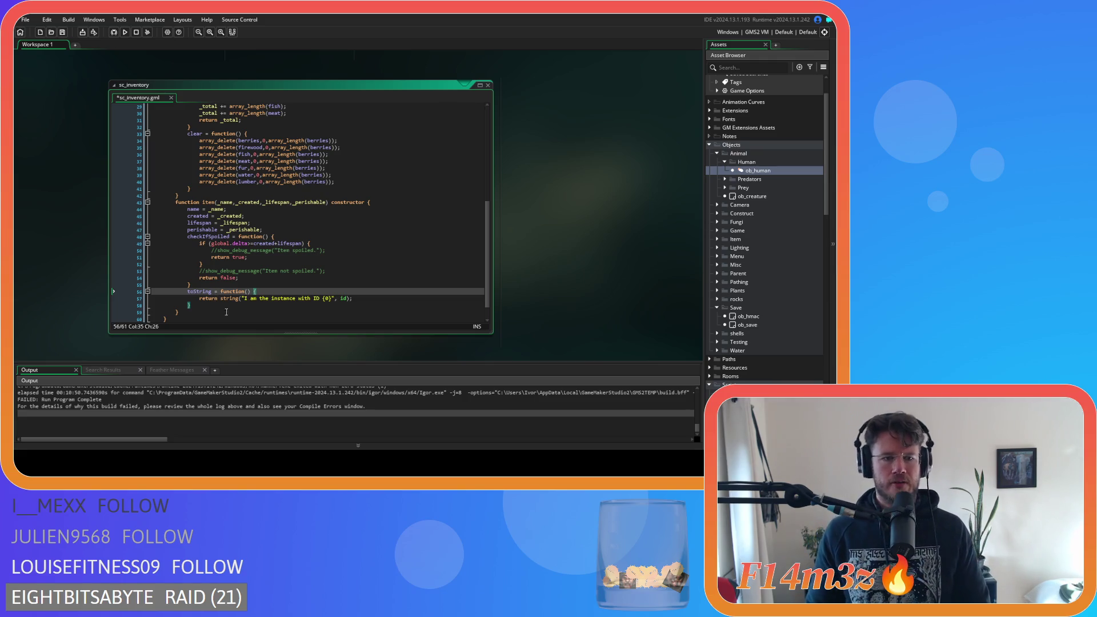
{"action": "key", "text": "Down"}
{"action": "key", "text": "Down"}
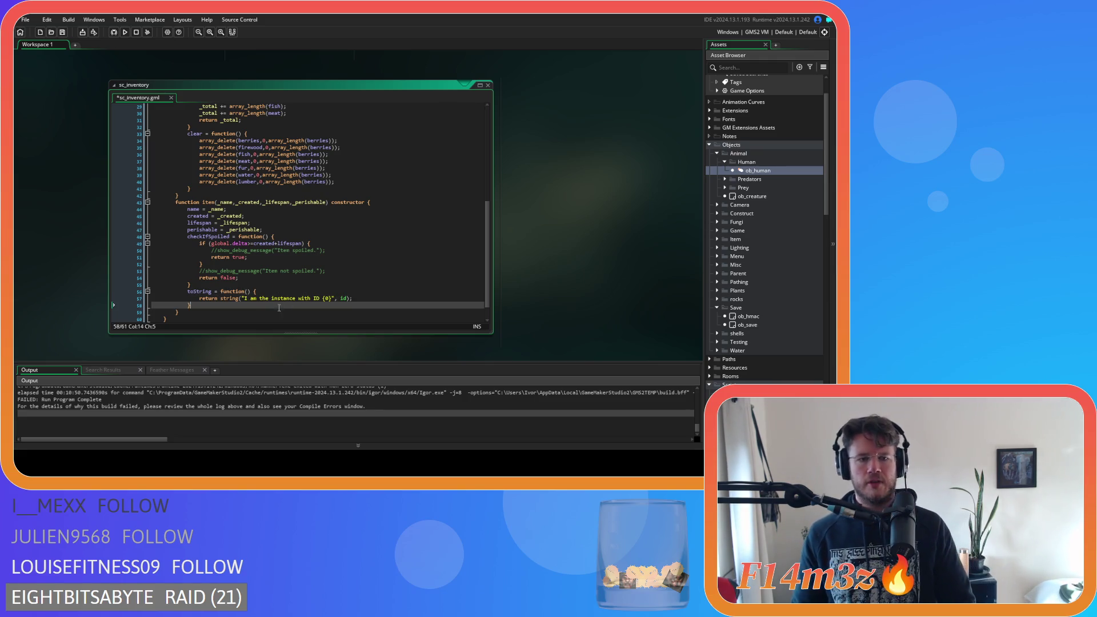
{"action": "left_click_drag", "start_coordinate": [369, 298], "coordinate": [199, 298]}
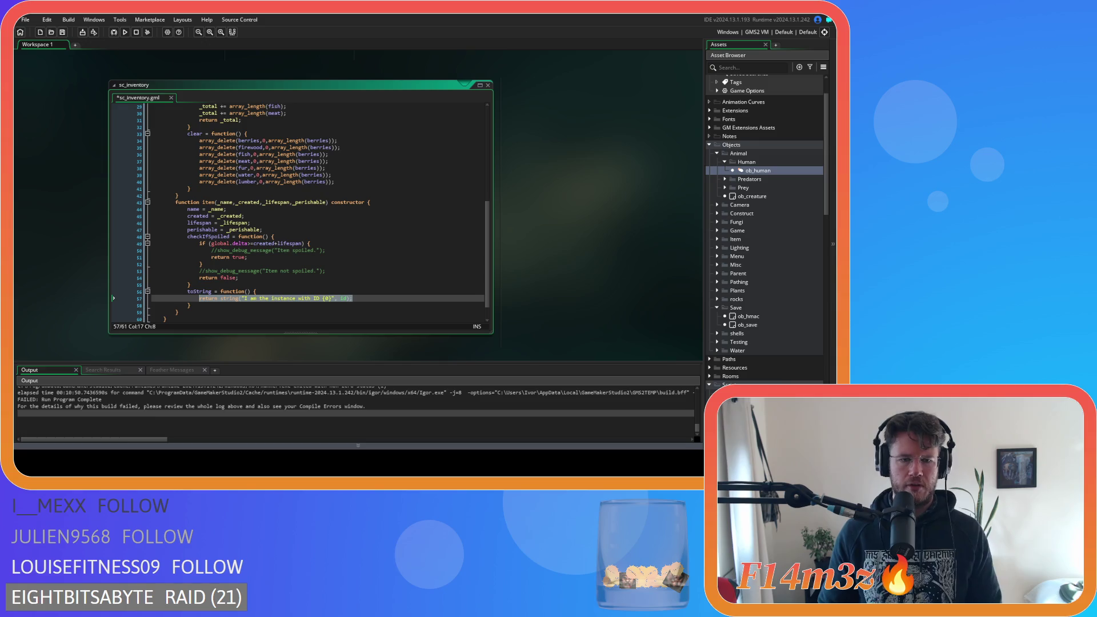
{"action": "left_click", "coordinate": [284, 297]}
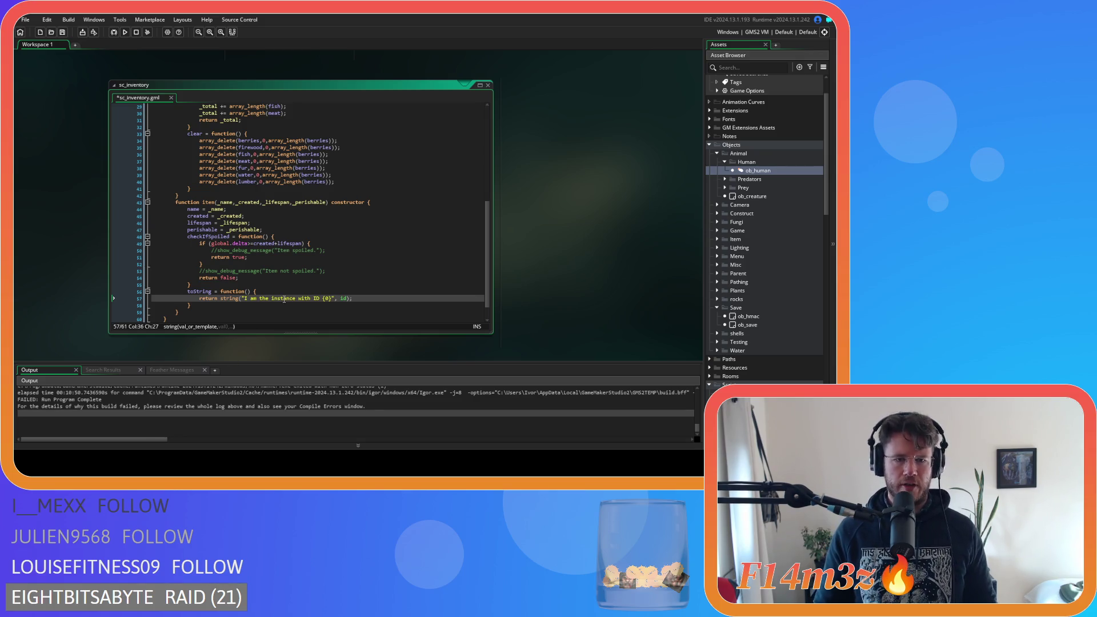
{"action": "left_click_drag", "start_coordinate": [289, 298], "coordinate": [350, 304]}
{"action": "left_click", "coordinate": [383, 302]}
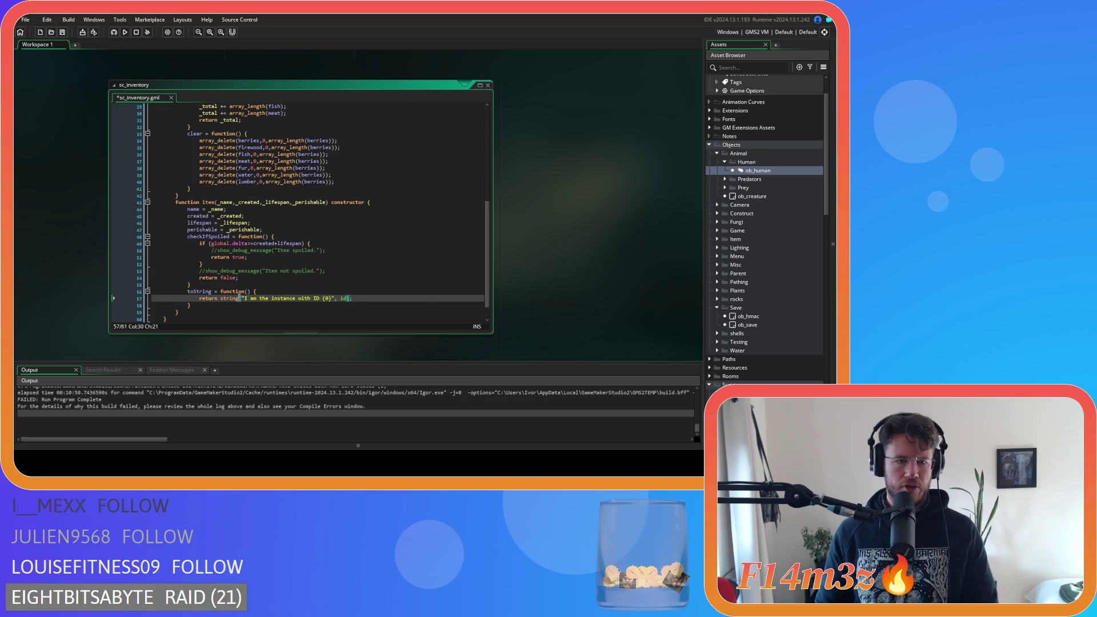
Step: Switch toString's string() call to string_join and replace the id argument with the name field
{"action": "type", "text": "_join"}
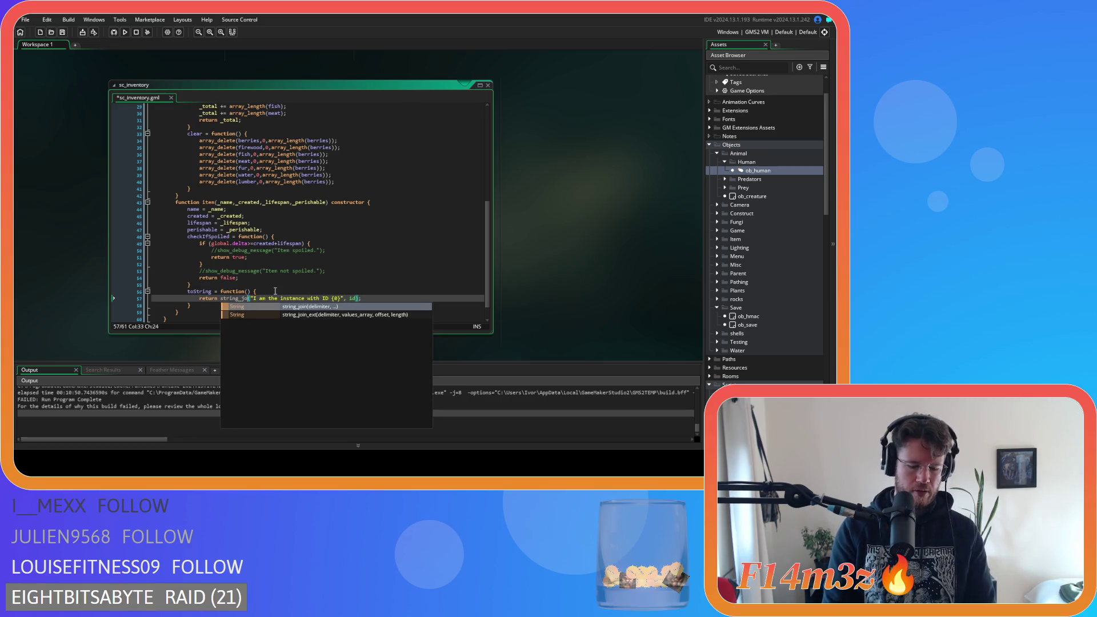
{"action": "mouse_move", "coordinate": [257, 299]}
{"action": "left_mouse_down"}
{"action": "mouse_move", "coordinate": [335, 299]}
{"action": "mouse_move", "coordinate": [262, 300]}
{"action": "left_mouse_up"}
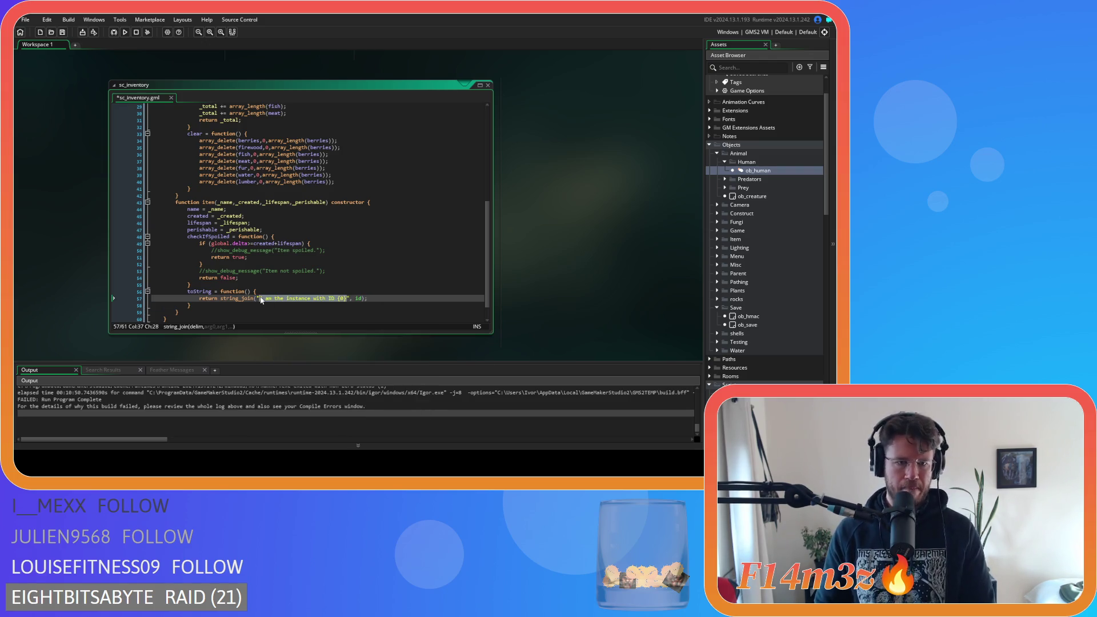
{"action": "type", "text": "1"}
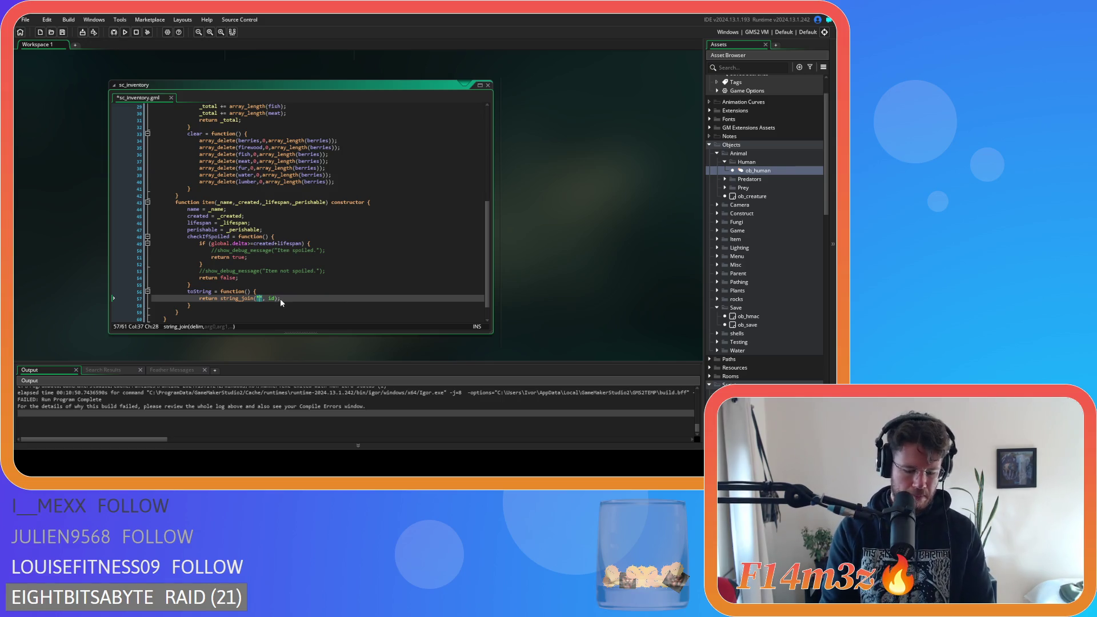
{"action": "key", "text": "Right"}
{"action": "key", "text": "Right"}
{"action": "key", "text": "Right"}
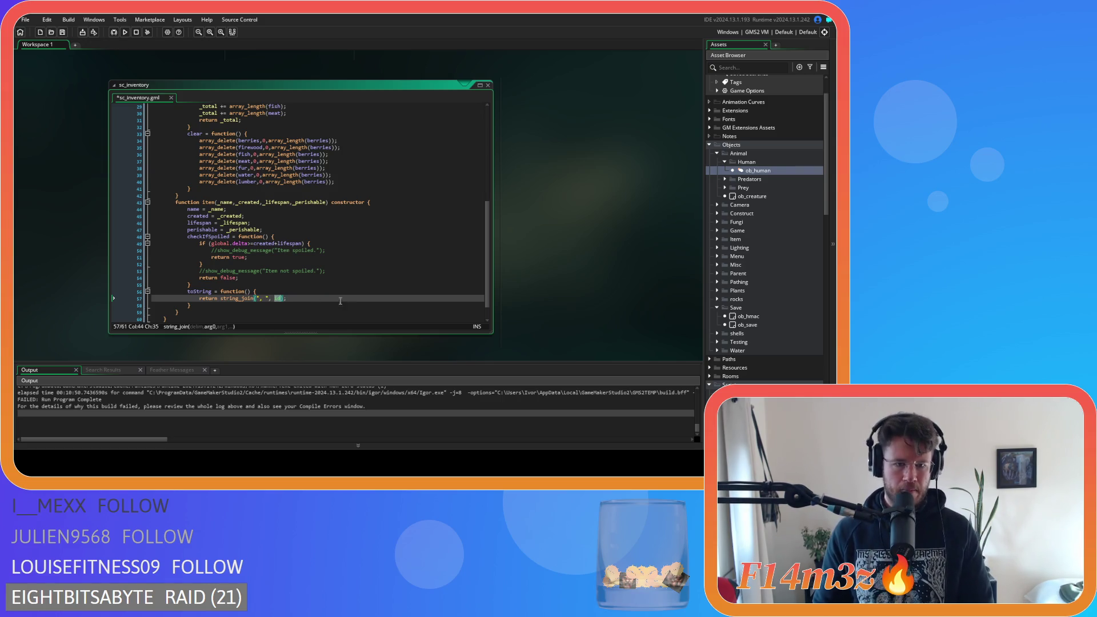
{"action": "double_click", "coordinate": [194, 209]}
{"action": "key", "text": "ctrl+c"}
{"action": "double_click", "coordinate": [277, 297]}
{"action": "key", "text": "ctrl+v"}
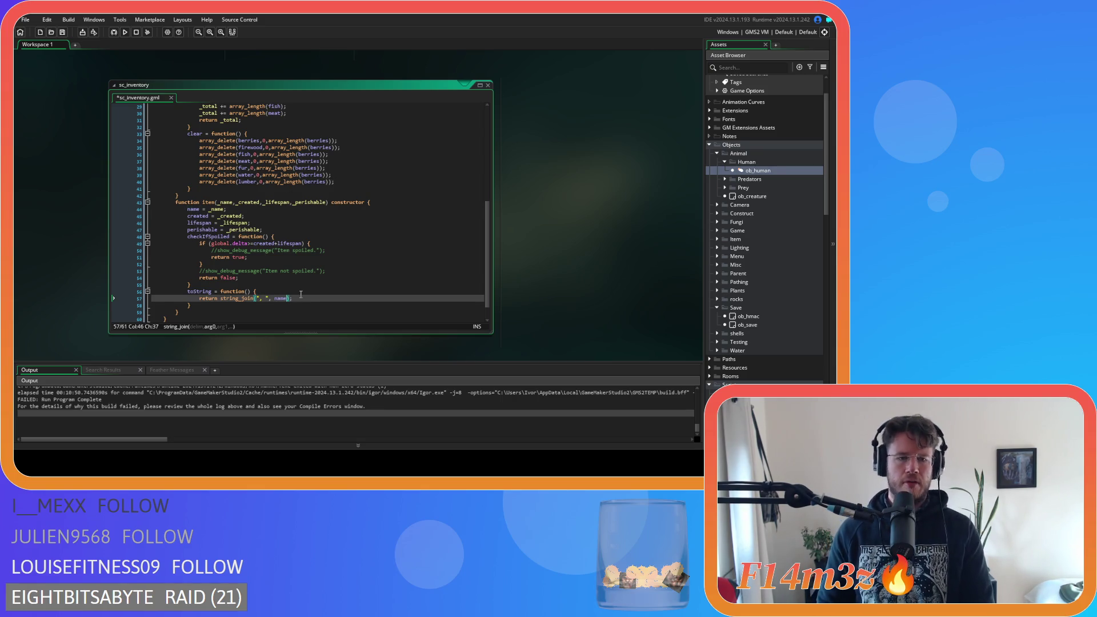
Step: Append the created, lifespan and perishable fields to the joined values and save sc_inventory
{"action": "type", "text": ","}
{"action": "double_click", "coordinate": [198, 216]}
{"action": "key", "text": "ctrl+c"}
{"action": "left_click", "coordinate": [294, 298]}
{"action": "key", "text": "ctrl+v"}
{"action": "double_click", "coordinate": [200, 223]}
{"action": "key", "text": "ctrl+c"}
{"action": "left_click", "coordinate": [315, 298]}
{"action": "type", "text": ","}
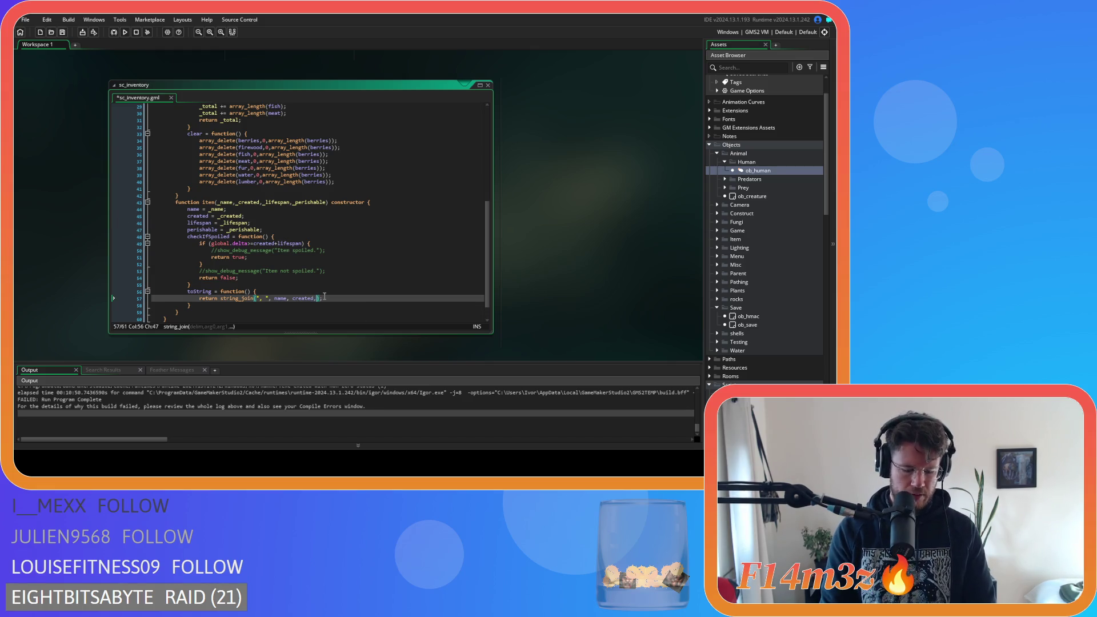
{"action": "key", "text": "ctrl+v"}
{"action": "type", "text": ","}
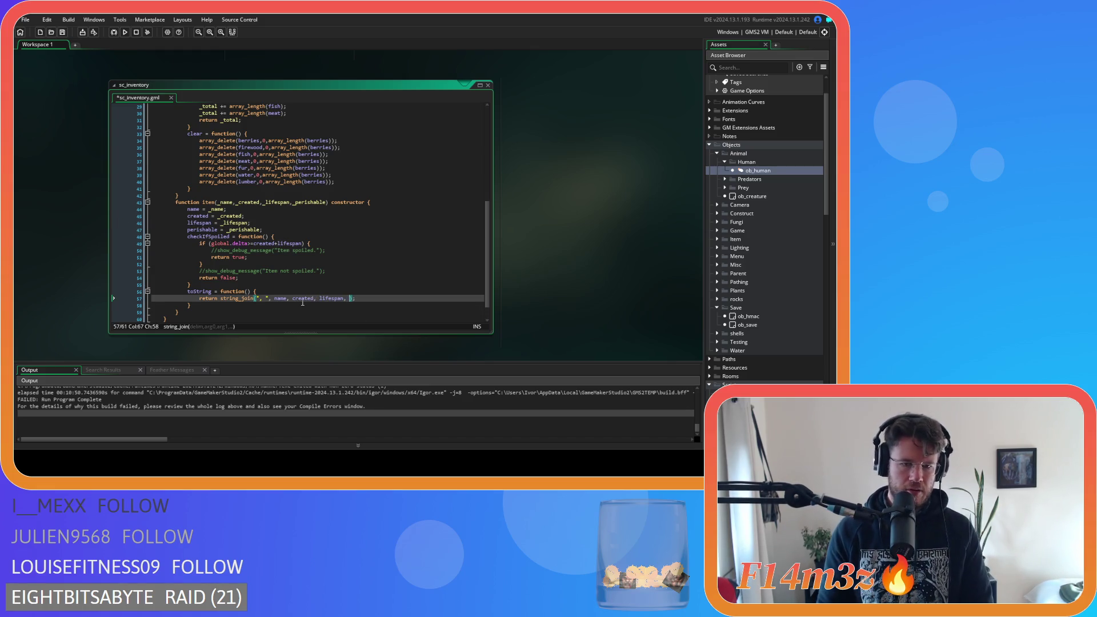
{"action": "double_click", "coordinate": [202, 230]}
{"action": "left_click", "coordinate": [349, 299]}
{"action": "key", "text": "ctrl+v"}
{"action": "key", "text": "ctrl+s"}
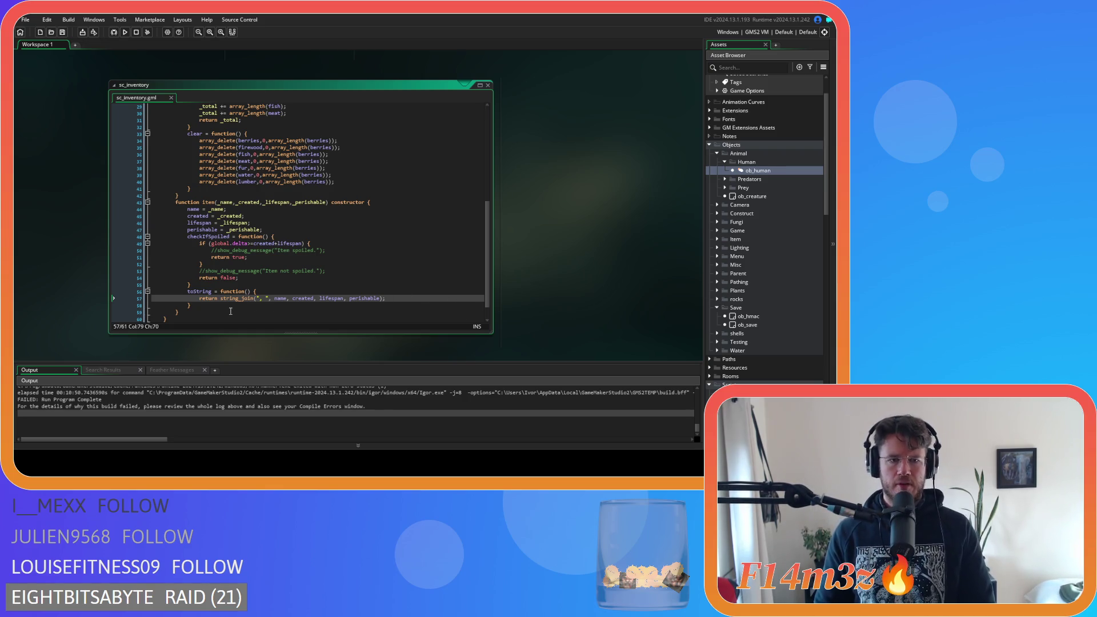
{"action": "scroll", "coordinate": [563, 277], "scroll_direction": "down", "scroll_amount": 5}
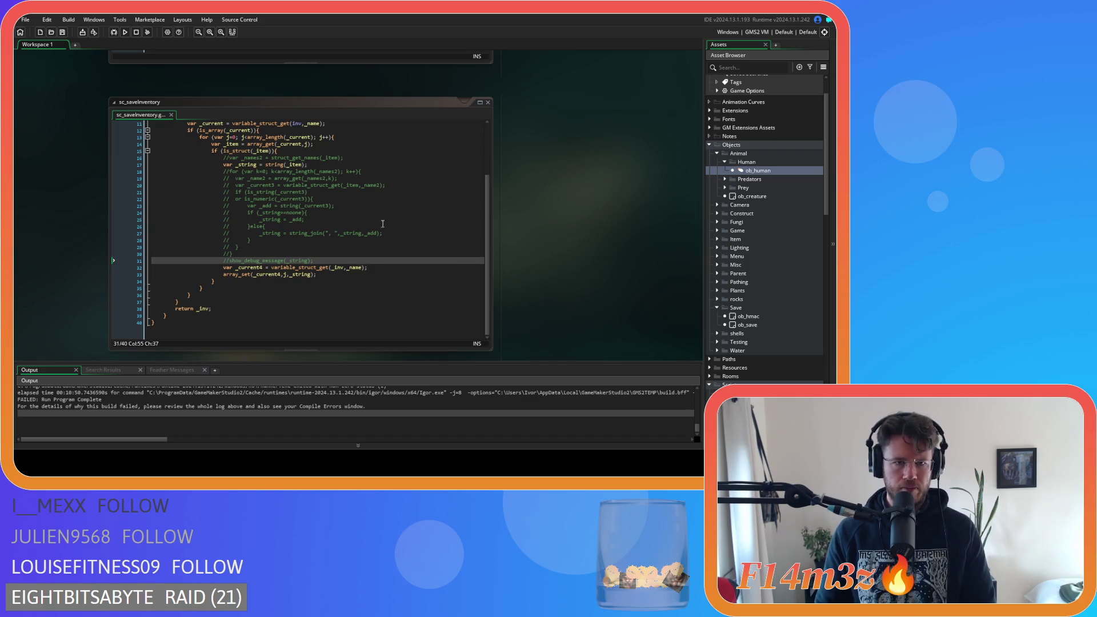
Step: Review sc_saveInventory's item string conversion against the fields joined in toString
{"action": "left_click", "coordinate": [303, 163]}
{"action": "left_click", "coordinate": [303, 164]}
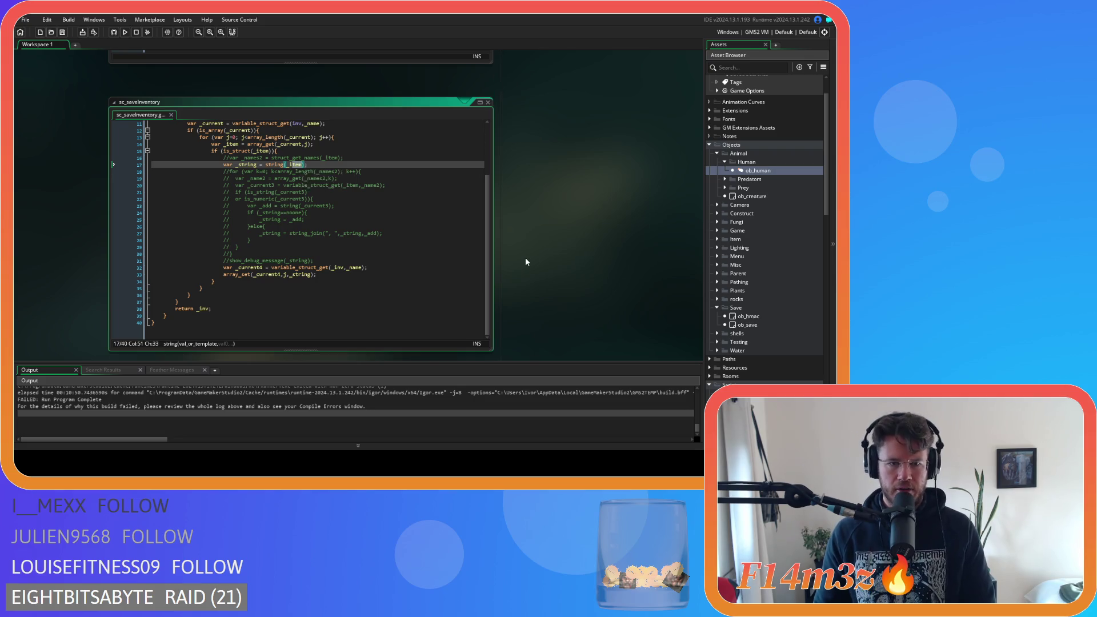
{"action": "scroll", "coordinate": [525, 262], "scroll_direction": "down", "scroll_amount": 10}
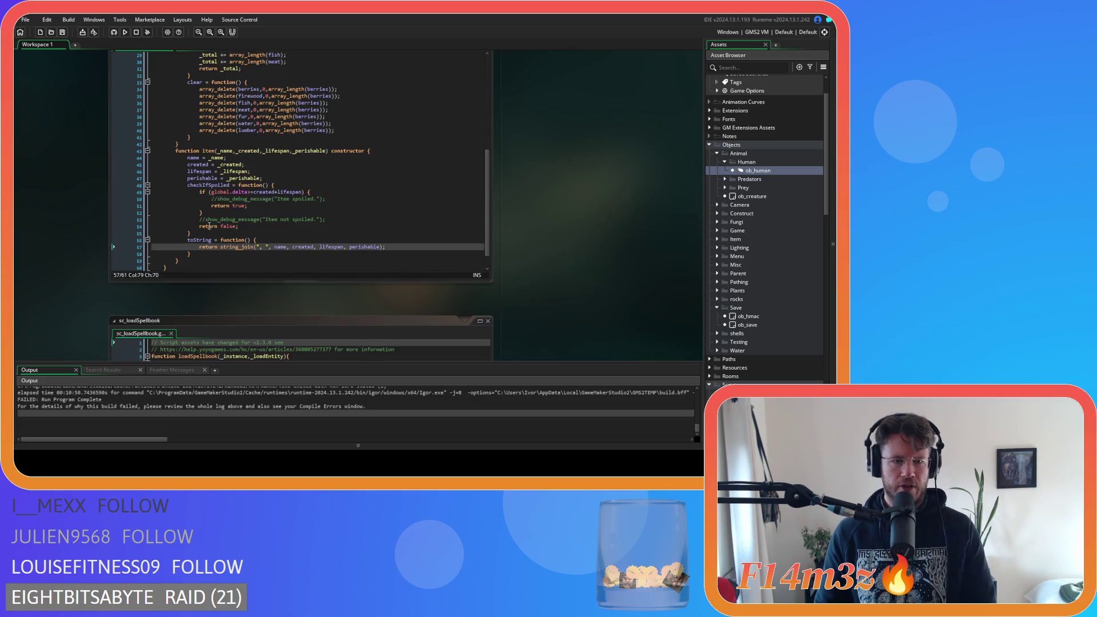
{"action": "left_click_drag", "start_coordinate": [273, 247], "coordinate": [410, 249]}
{"action": "scroll", "coordinate": [558, 280], "scroll_direction": "up", "scroll_amount": 10}
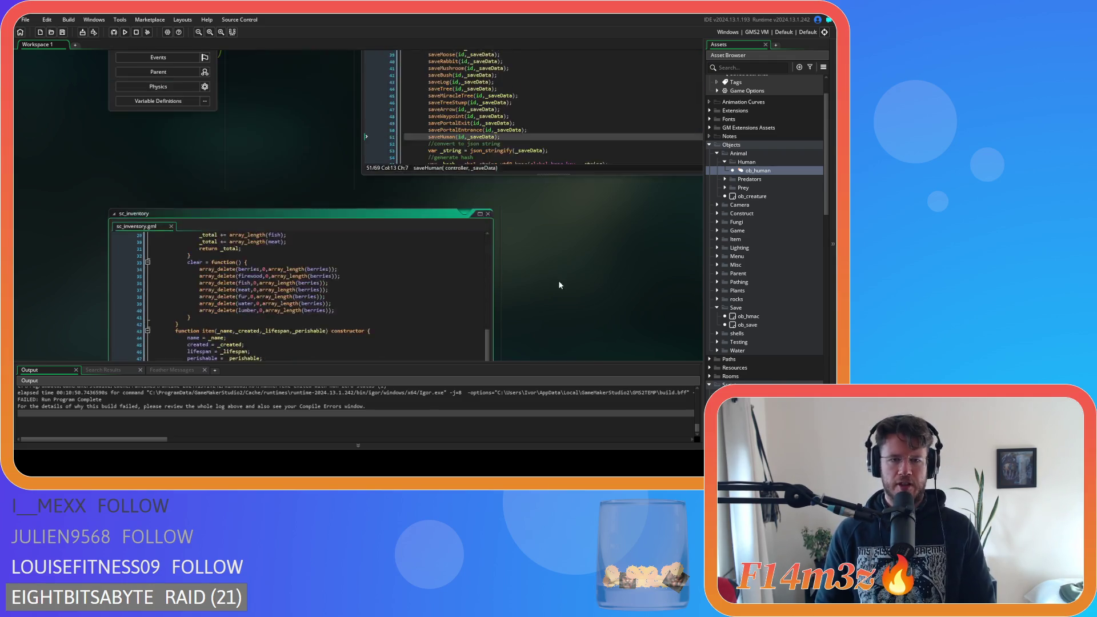
{"action": "scroll", "coordinate": [552, 285], "scroll_direction": "up", "scroll_amount": 2}
{"action": "left_click_drag", "start_coordinate": [297, 216], "coordinate": [265, 162]}
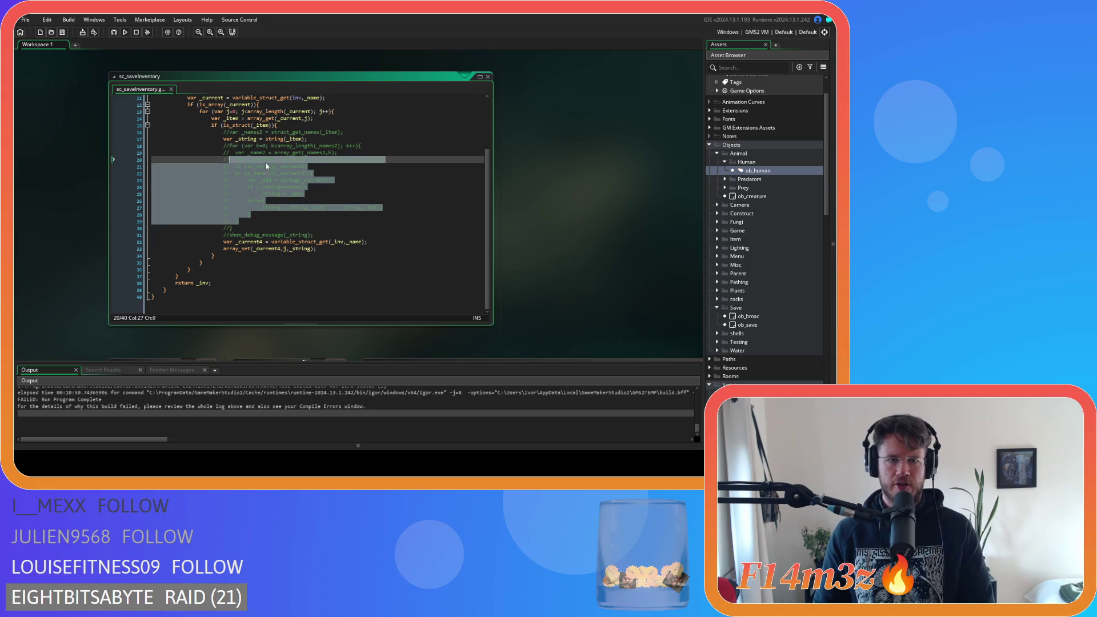
Step: Uncomment show_debug_message(_string) in sc_saveInventory, save, and run the game with F5
{"action": "left_click", "coordinate": [350, 187]}
{"action": "key", "text": "Up"}
{"action": "key", "text": "Up"}
{"action": "key", "text": "Up"}
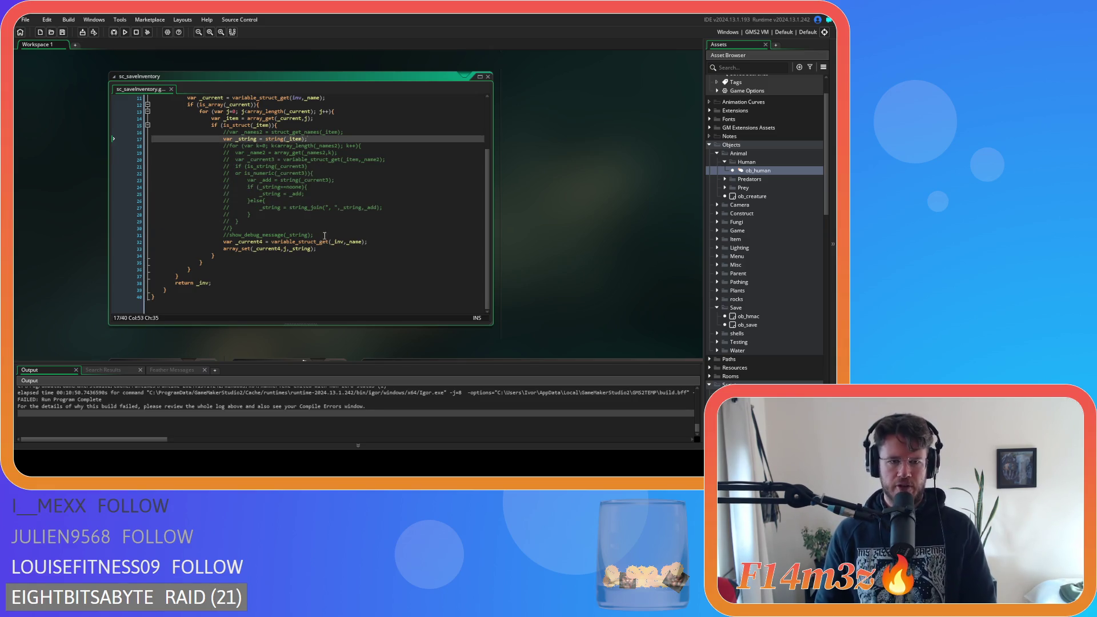
{"action": "left_click", "coordinate": [325, 236]}
{"action": "key", "text": "ctrl+shift+k"}
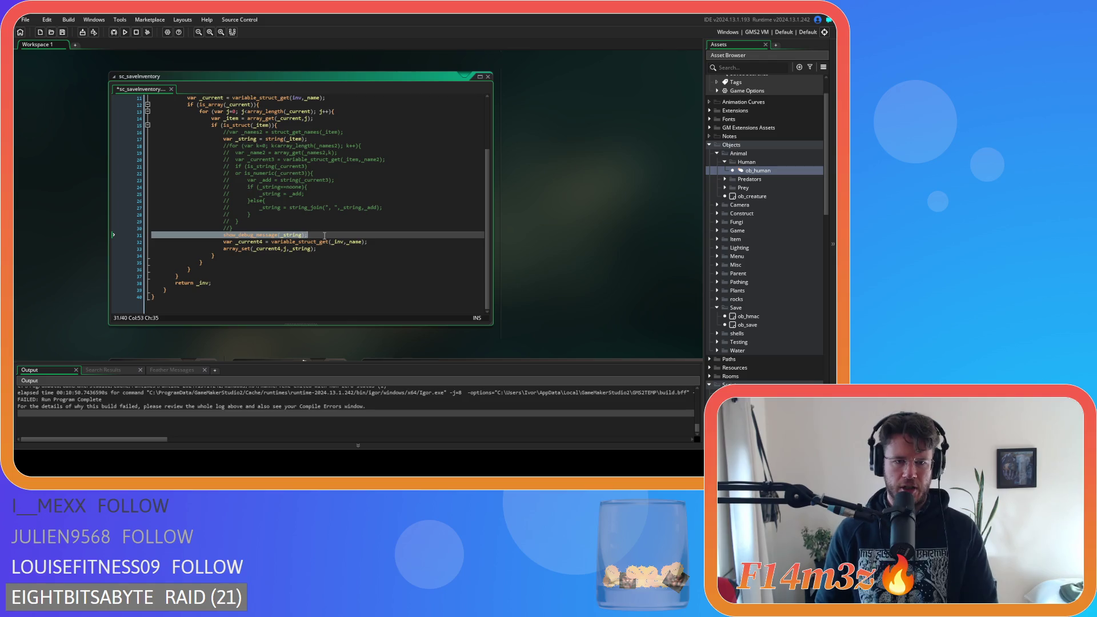
{"action": "key", "text": "ctrl+s"}
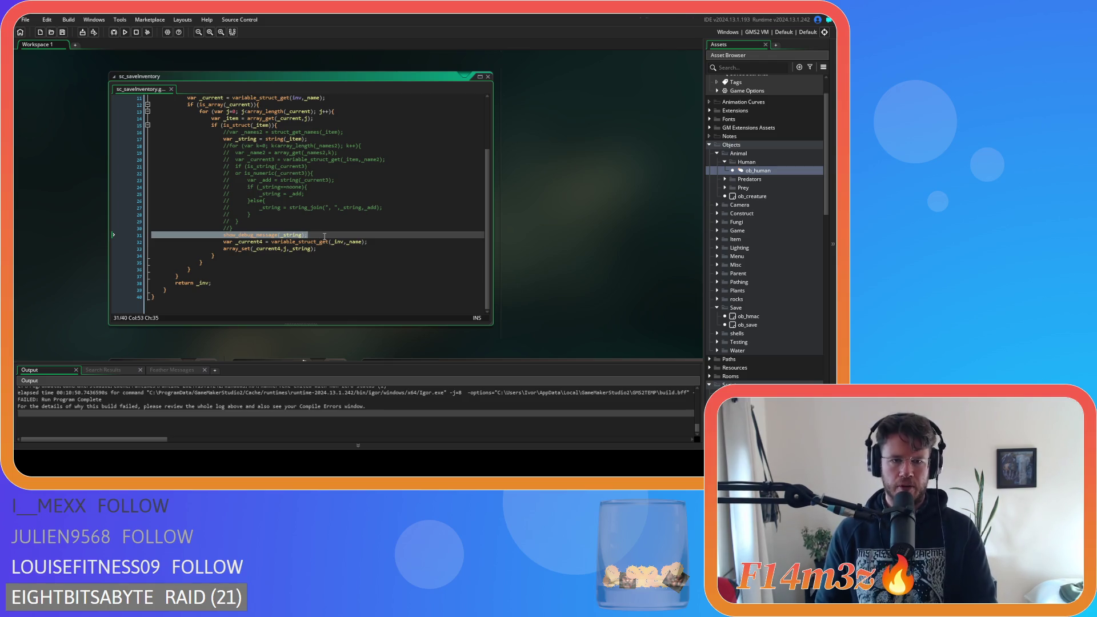
{"action": "key", "text": "F5"}
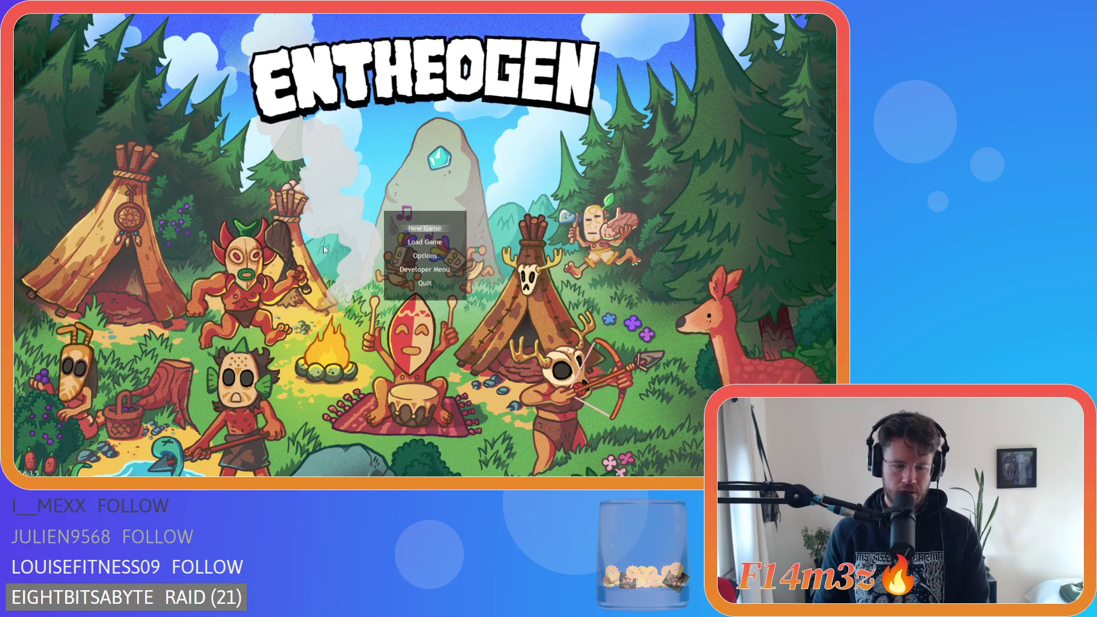
Step: Start a New Game, let the Temperate Forest world load, then close the game window
{"action": "key", "text": "Return"}
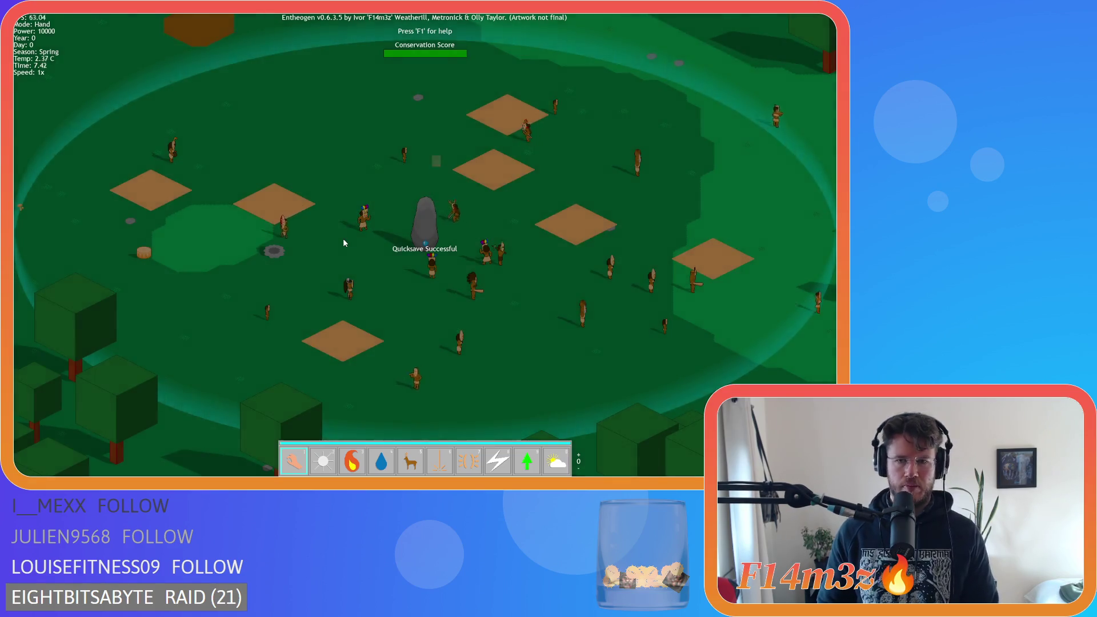
{"action": "key", "text": "alt+F4"}
{"action": "right_click", "coordinate": [533, 174]}
Step: Close all code windows, collapse the Human, Save, Animal, Scripts and Objects folders, and rerun the game
{"action": "mouse_move", "coordinate": [547, 188]}
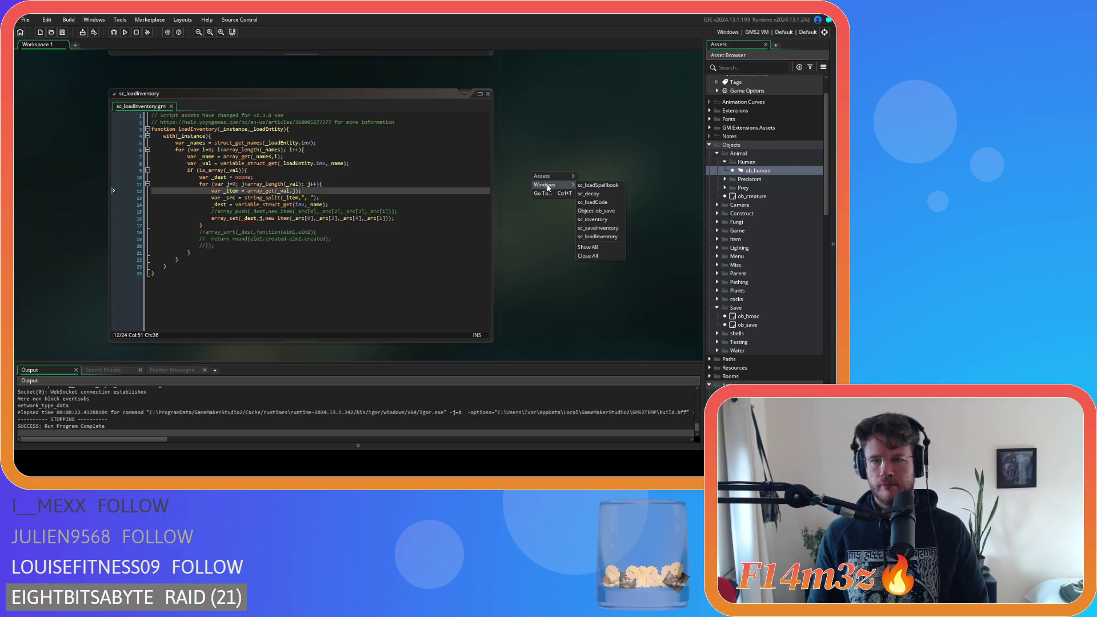
{"action": "left_click", "coordinate": [587, 256]}
{"action": "left_click", "coordinate": [724, 162]}
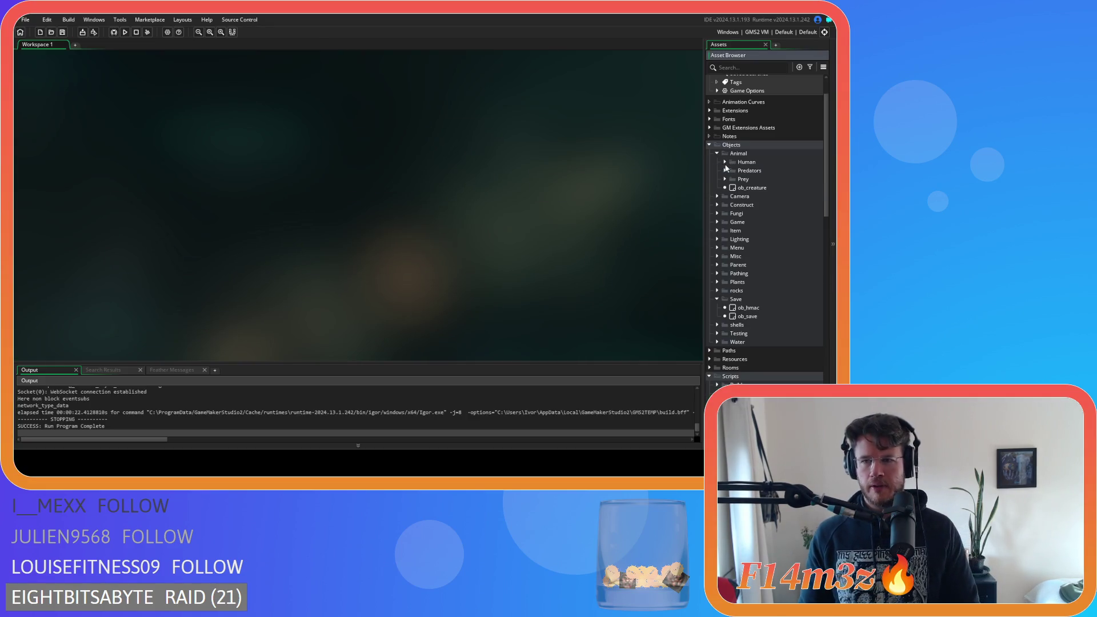
{"action": "left_click", "coordinate": [717, 299]}
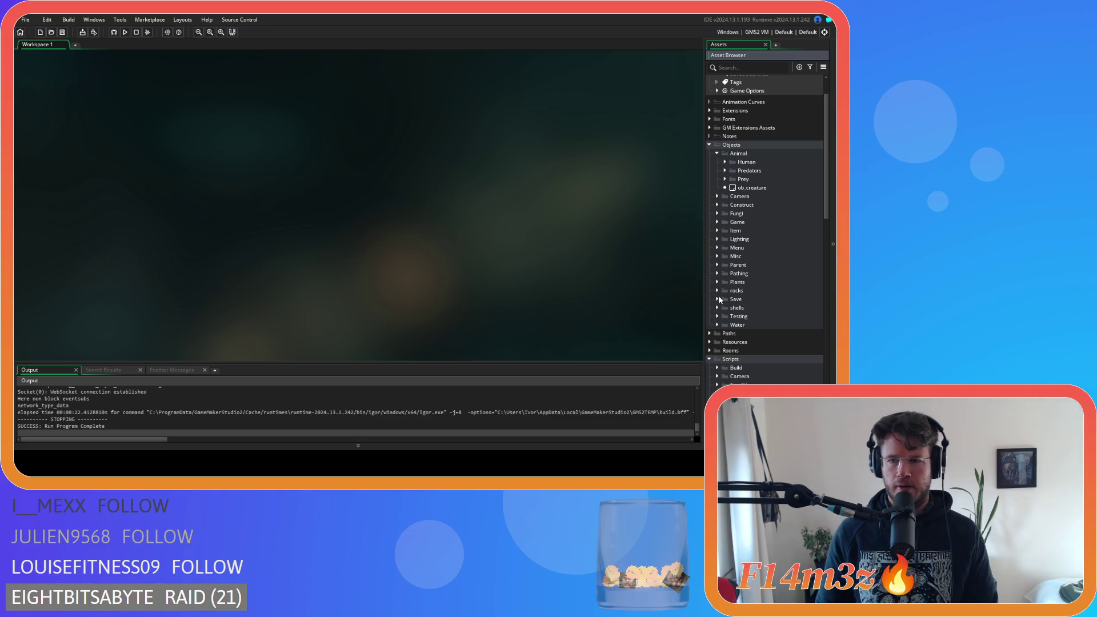
{"action": "left_click", "coordinate": [717, 153]}
{"action": "left_click", "coordinate": [709, 325]}
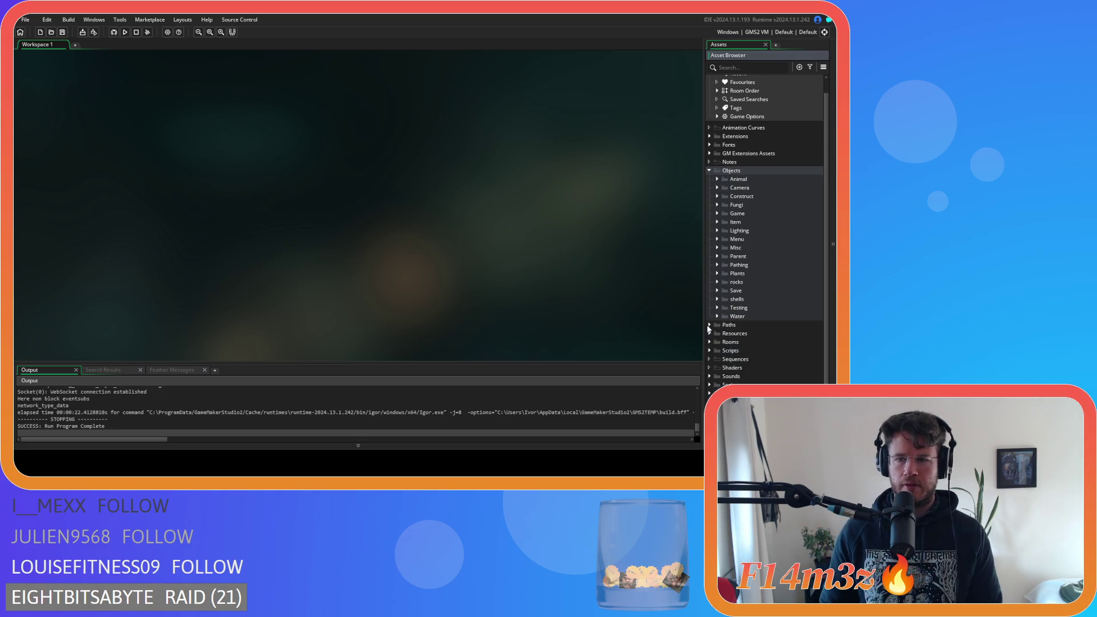
{"action": "left_click", "coordinate": [717, 170]}
{"action": "key", "text": "F5"}
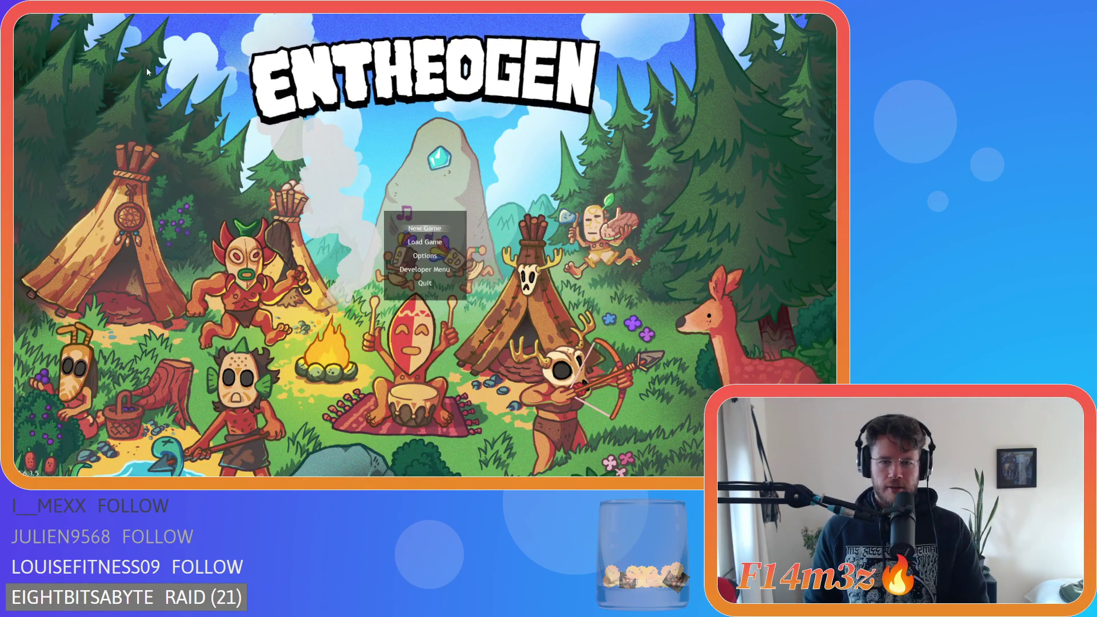
{"action": "key", "text": "Down"}
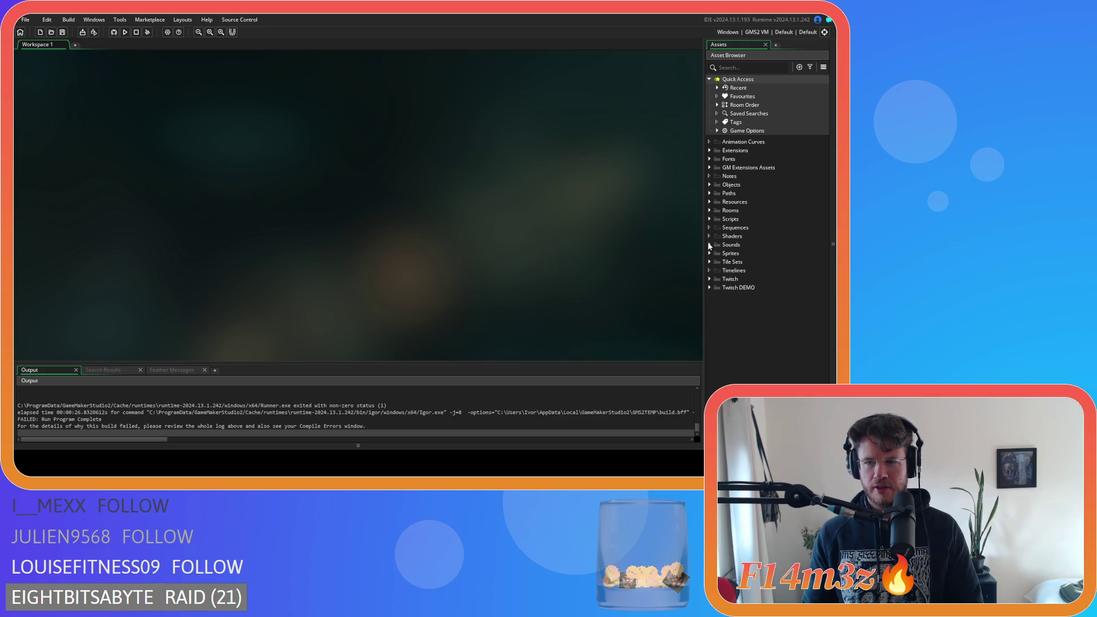
Step: Expand the Scripts folder and scroll down to the Loading subfolder's load scripts
{"action": "left_click", "coordinate": [709, 219]}
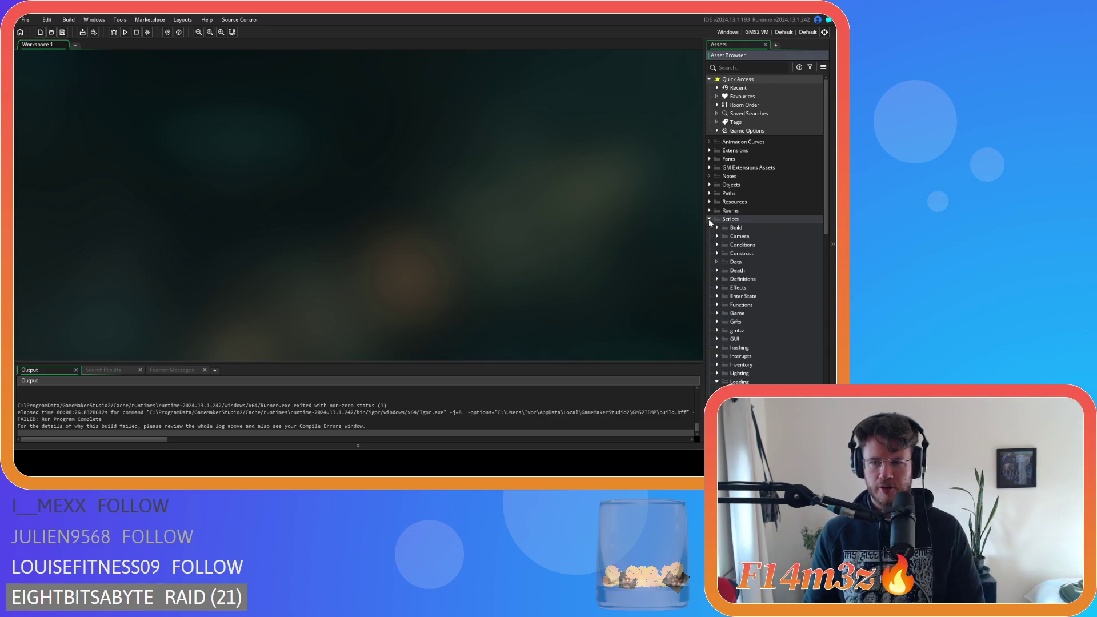
{"action": "scroll", "coordinate": [719, 329], "scroll_direction": "down", "scroll_amount": 5}
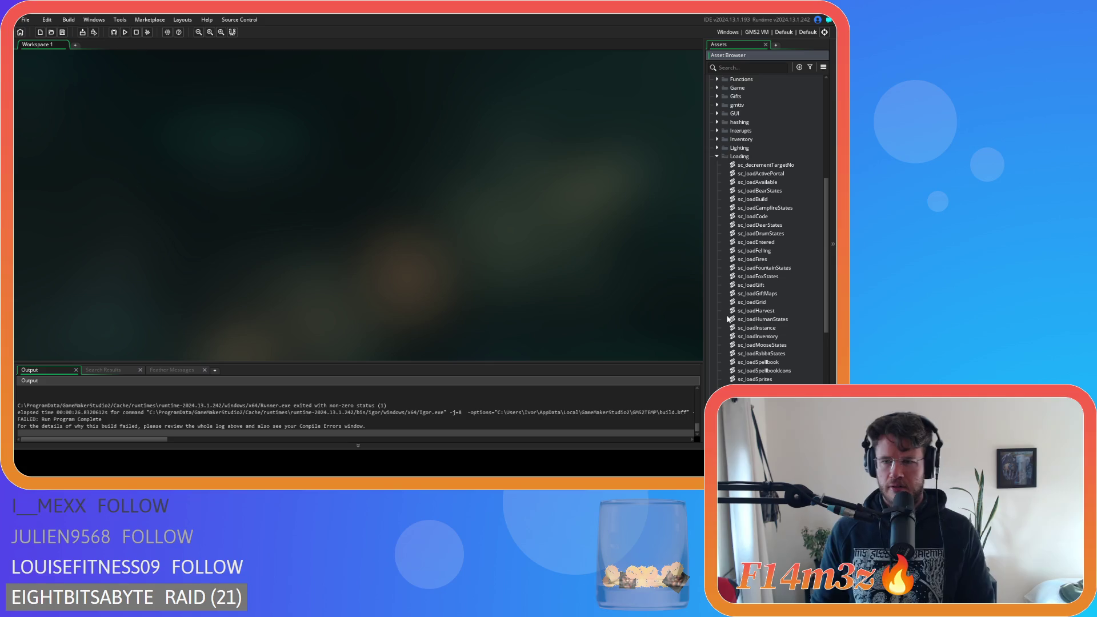
{"action": "scroll", "coordinate": [745, 296], "scroll_direction": "down", "scroll_amount": 2}
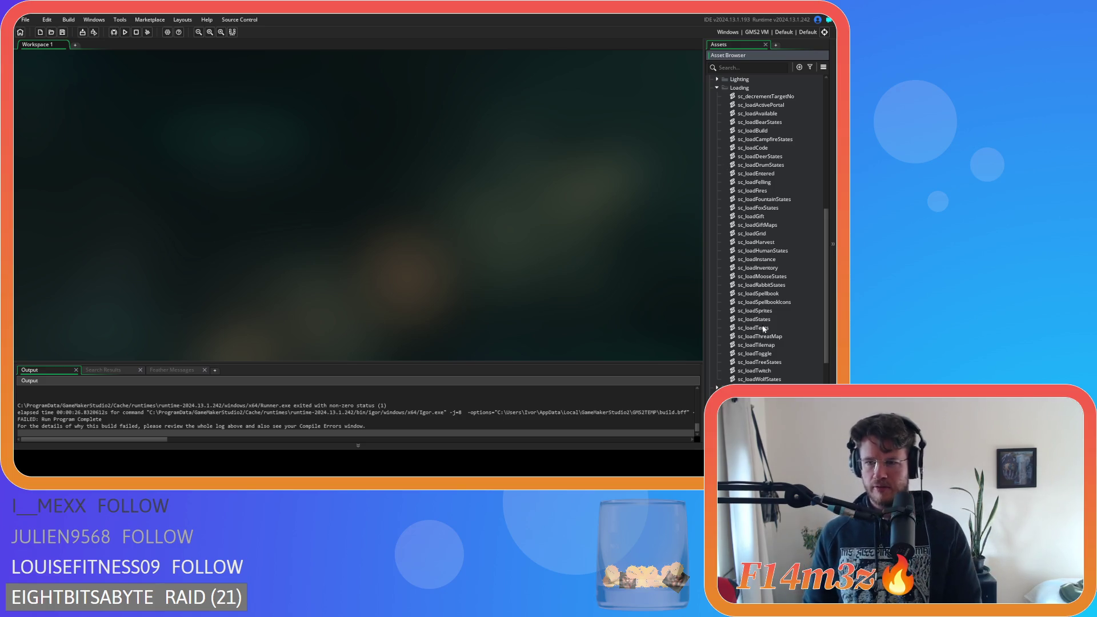
Step: In sc_loadInventory, change two _src indices on line 16 to 3, save, and relaunch the game
{"action": "double_click", "coordinate": [766, 268]}
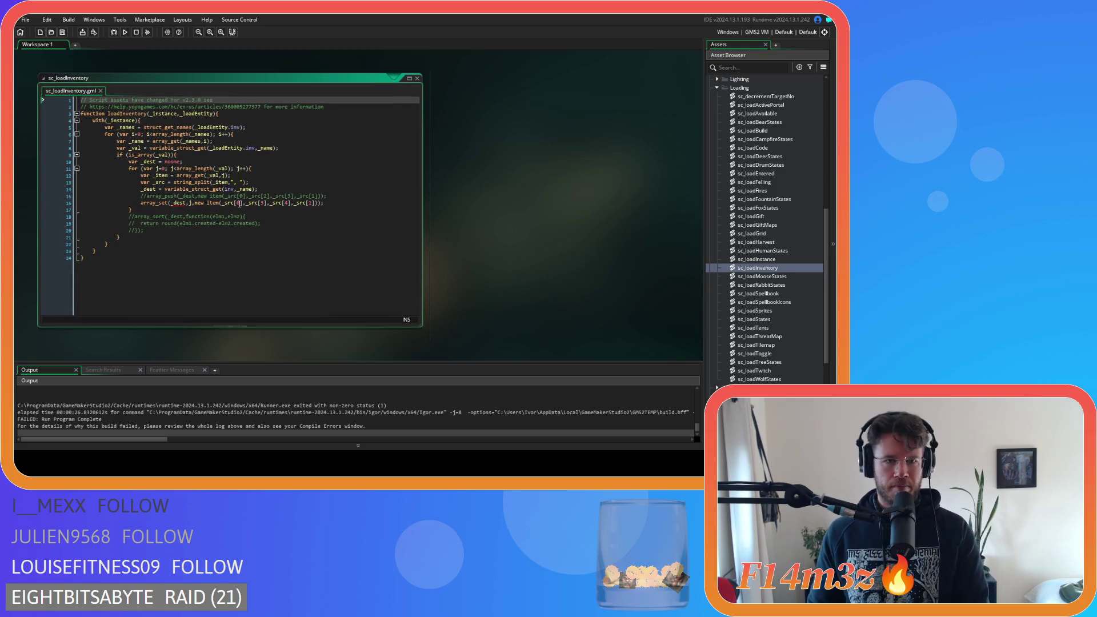
{"action": "left_click", "coordinate": [261, 202]}
{"action": "type", "text": "3"}
{"action": "left_click", "coordinate": [287, 203]}
{"action": "double_click", "coordinate": [313, 203]}
{"action": "type", "text": "3"}
{"action": "left_click", "coordinate": [356, 201]}
{"action": "key", "text": "ctrl+s"}
{"action": "key", "text": "F5"}
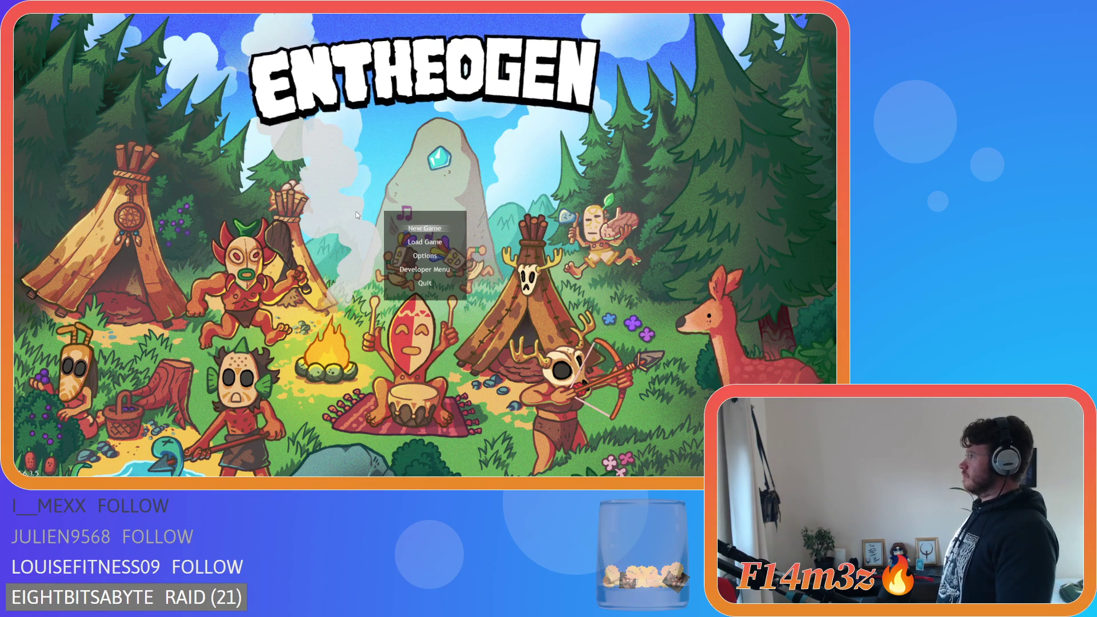
Step: Choose Load Game from the title menu, play the loaded world, and quicksave with F5
{"action": "key", "text": "Down"}
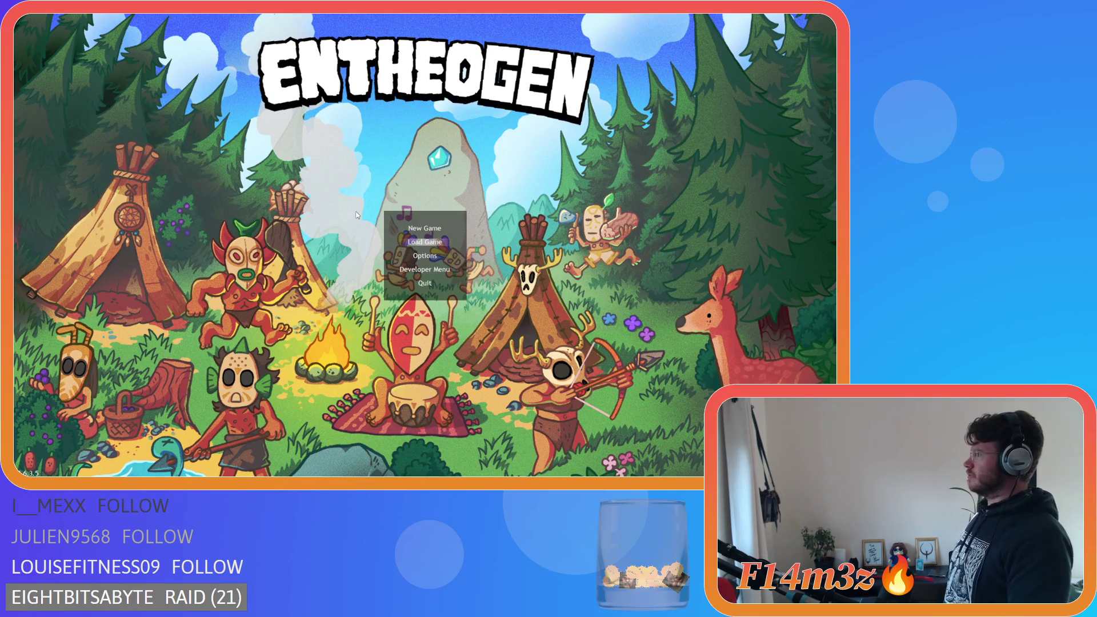
{"action": "key", "text": "Return"}
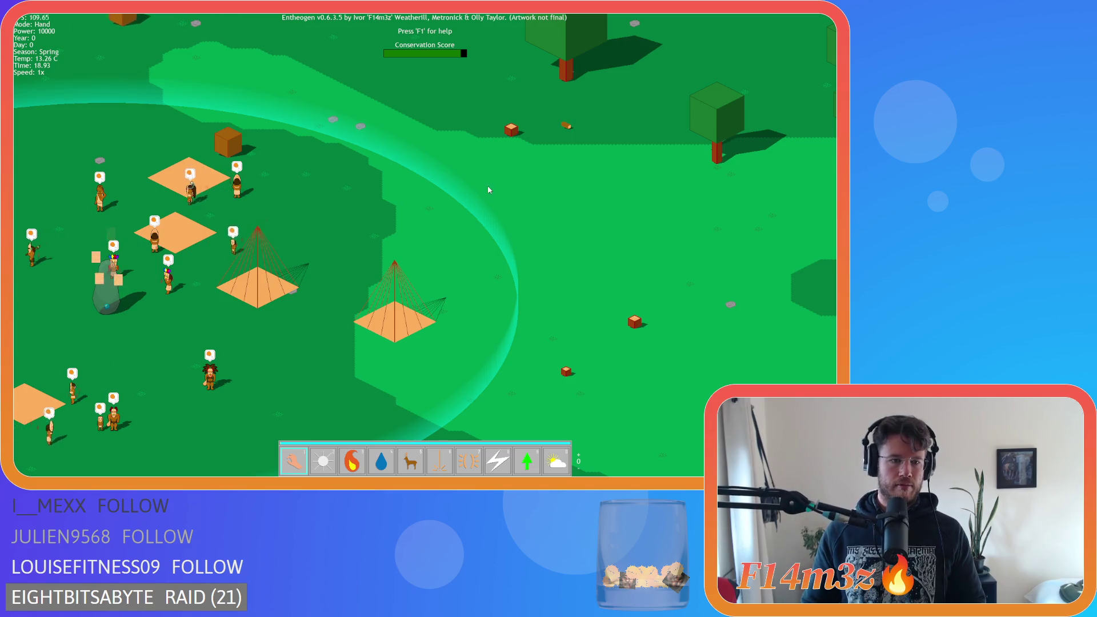
{"action": "scroll", "coordinate": [356, 215], "scroll_direction": "down", "scroll_amount": 5}
{"action": "scroll", "coordinate": [313, 252], "scroll_direction": "up", "scroll_amount": 5}
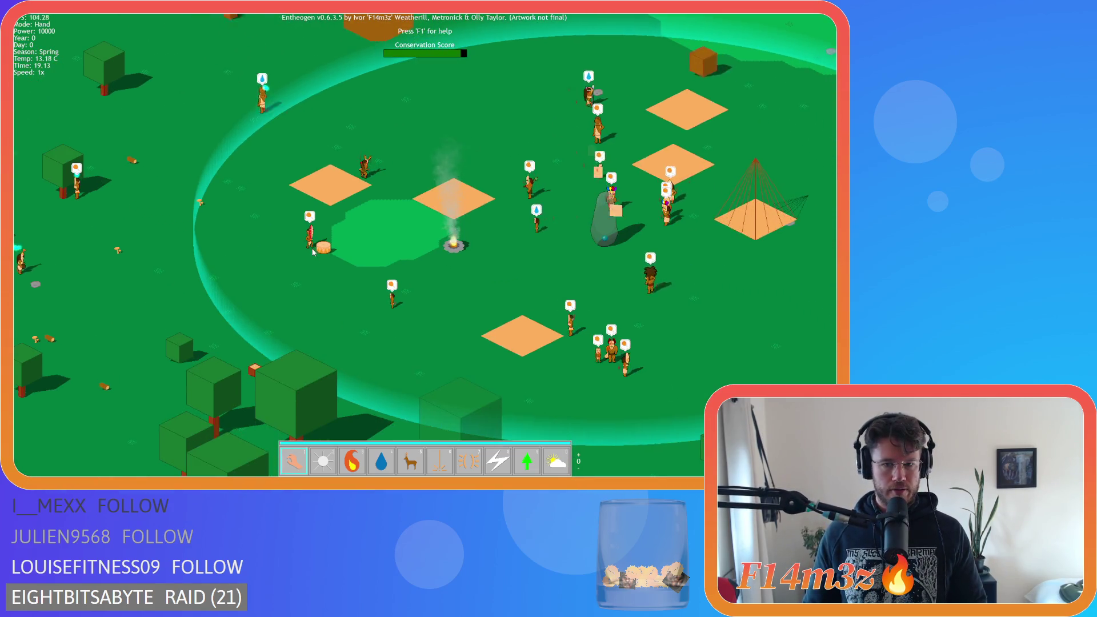
{"action": "scroll", "coordinate": [366, 171], "scroll_direction": "up", "scroll_amount": 3}
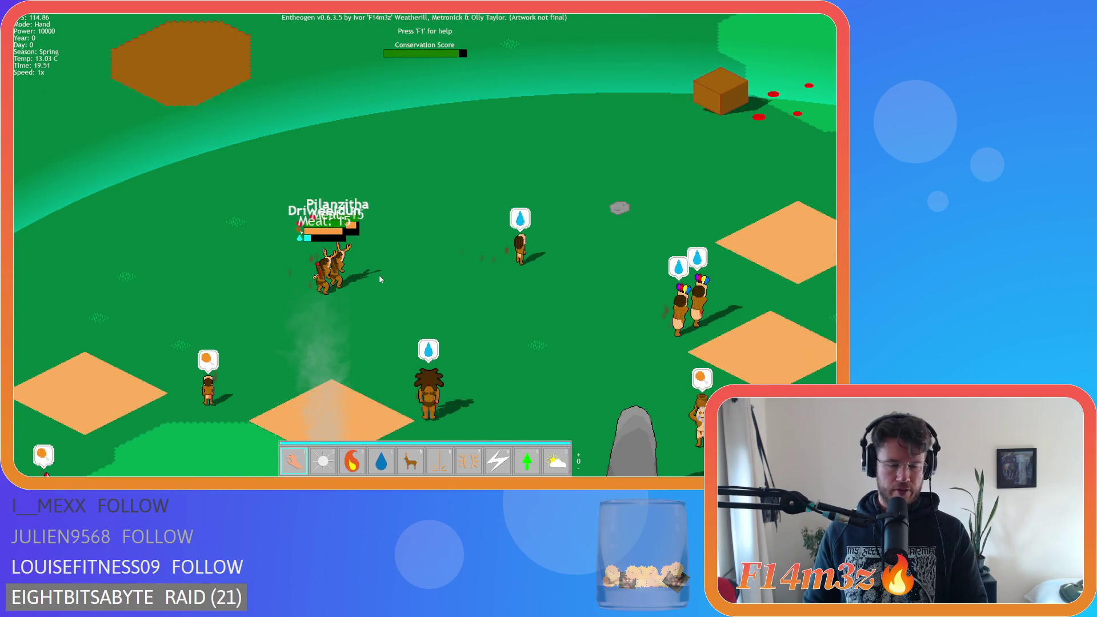
{"action": "key", "text": "F5"}
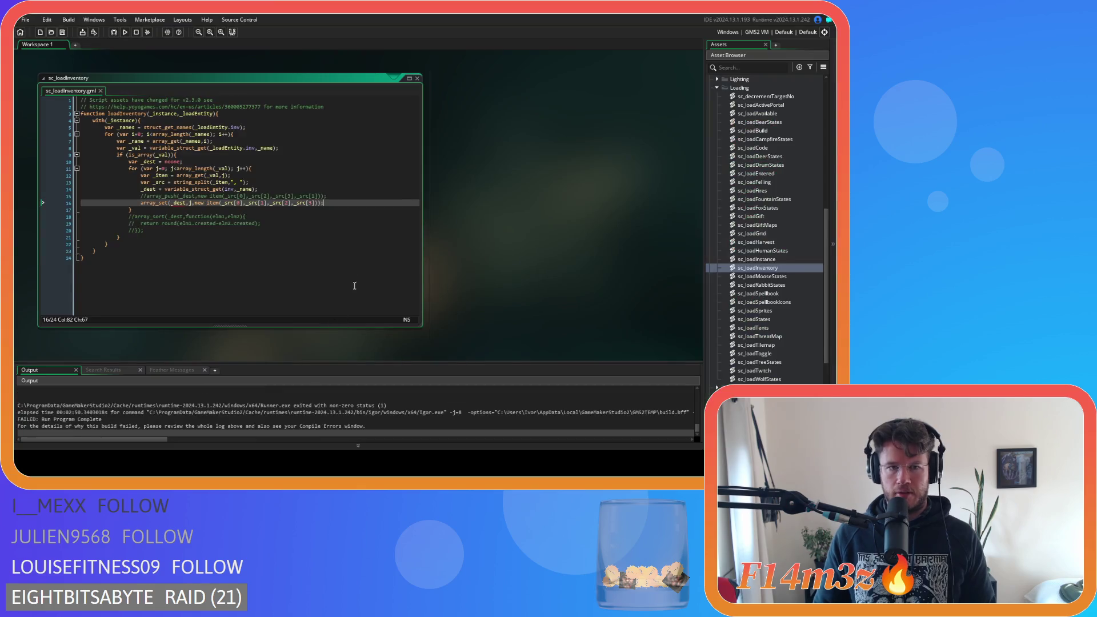
Step: Scroll the Output to the out-of-range error at sc_loadCode line 212 and open sc_loadCode
{"action": "scroll", "coordinate": [223, 407], "scroll_direction": "up", "scroll_amount": 3}
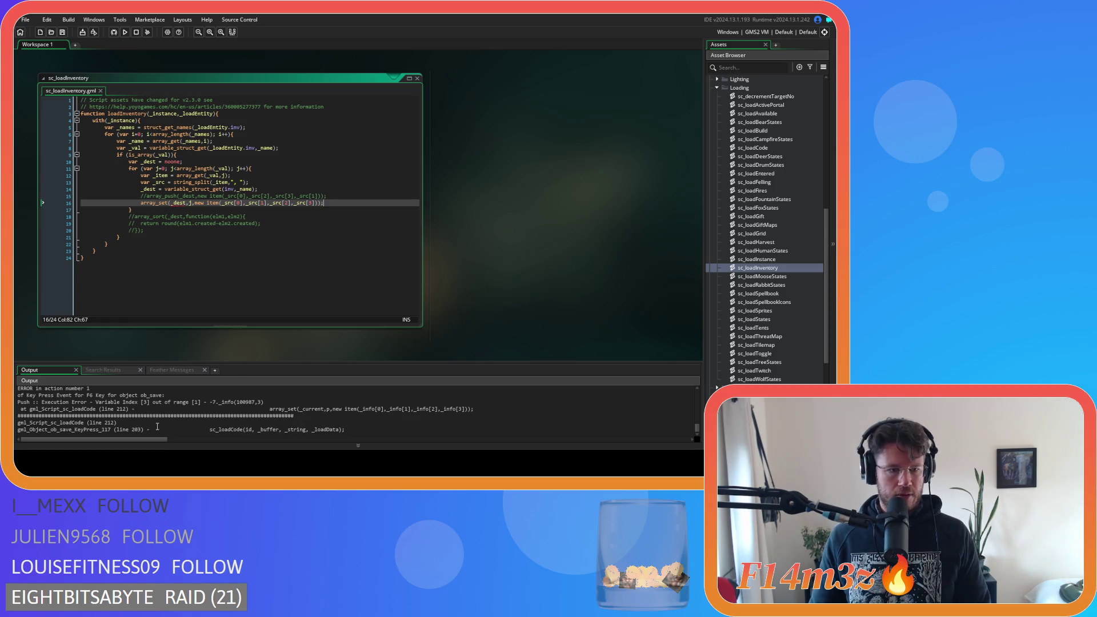
{"action": "double_click", "coordinate": [760, 148]}
{"action": "left_click_drag", "start_coordinate": [416, 110], "coordinate": [418, 259]}
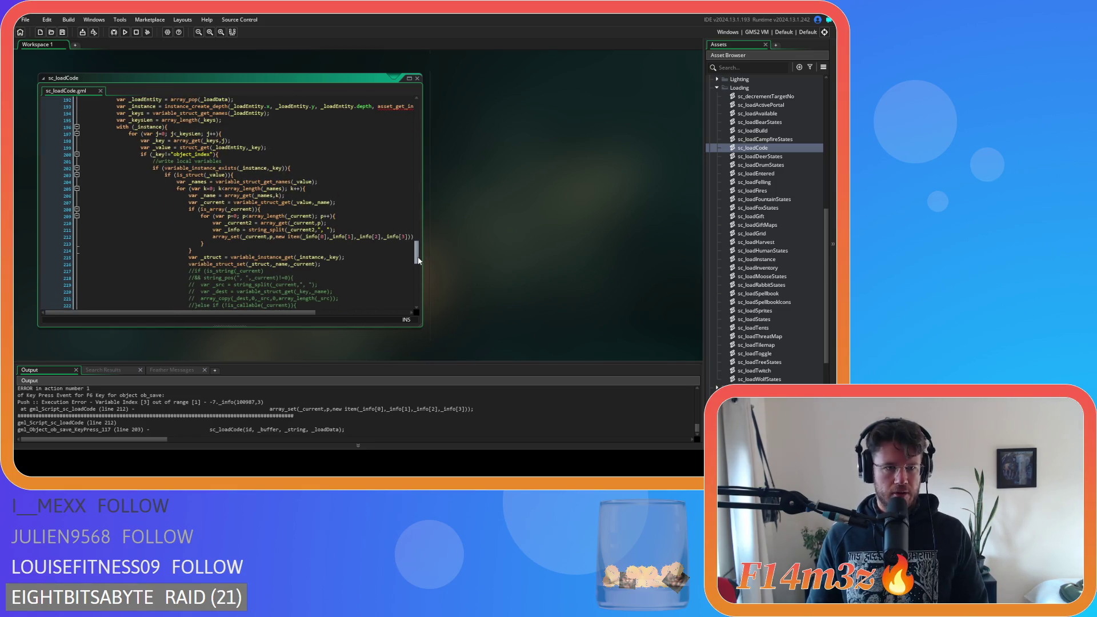
Step: Inspect the is_struct handling block between lines 202 and 227 of sc_loadCode
{"action": "left_click", "coordinate": [266, 244]}
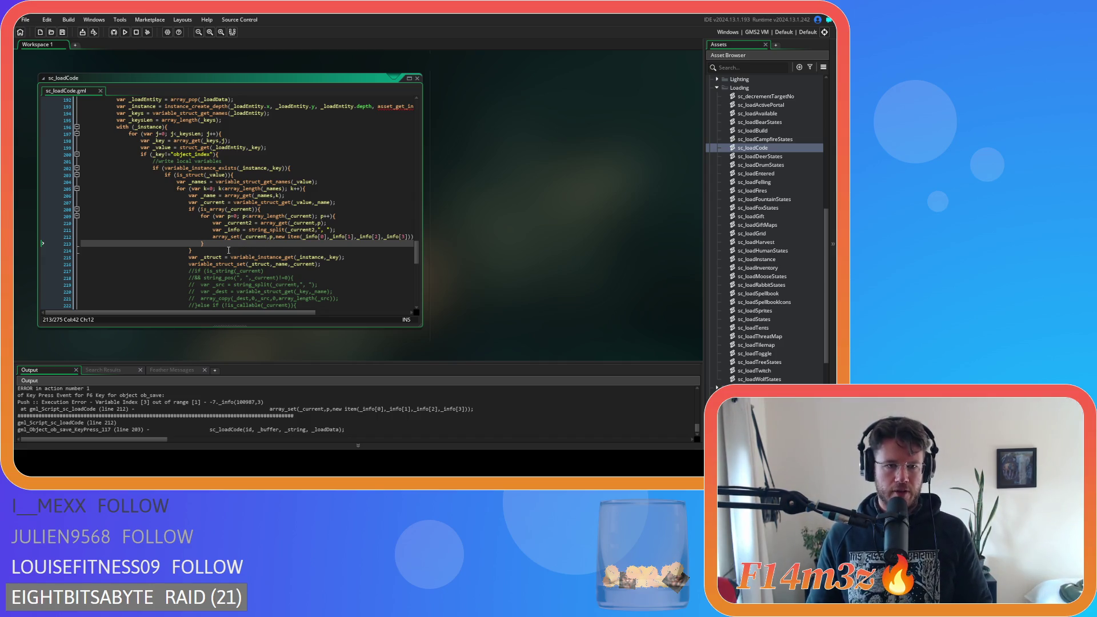
{"action": "scroll", "coordinate": [232, 238], "scroll_direction": "down", "scroll_amount": 4}
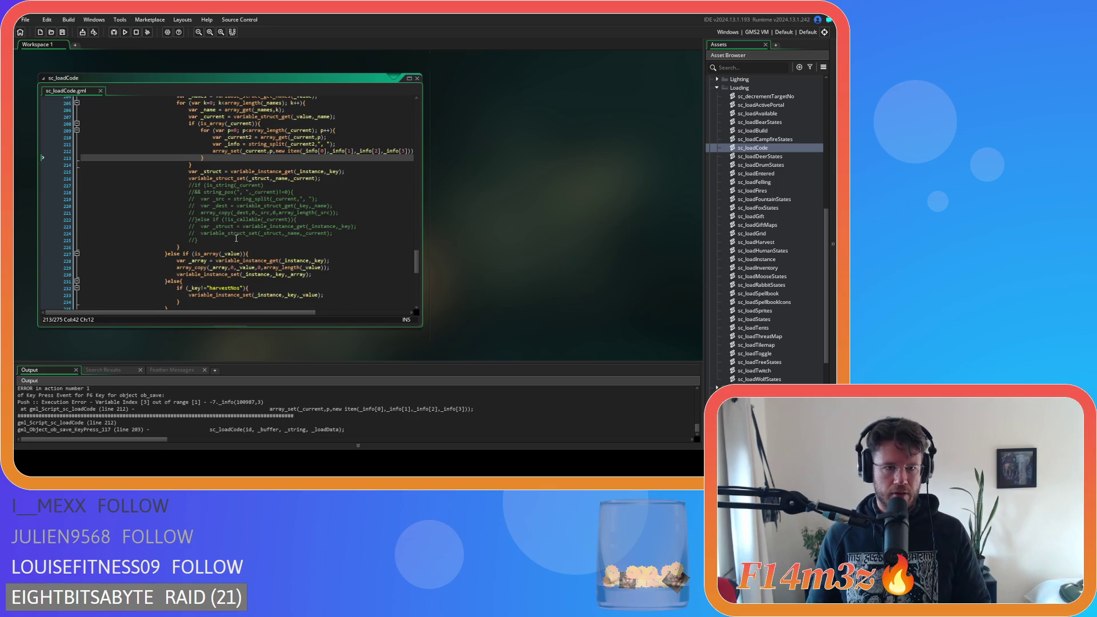
{"action": "left_click", "coordinate": [183, 254]}
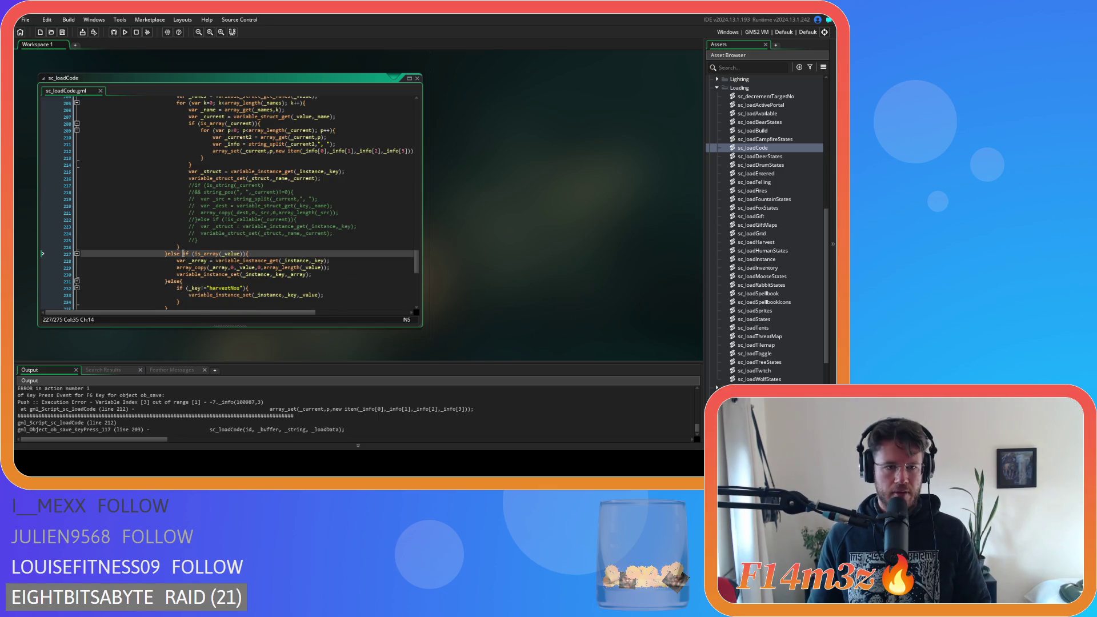
{"action": "scroll", "coordinate": [192, 250], "scroll_direction": "up", "scroll_amount": 3}
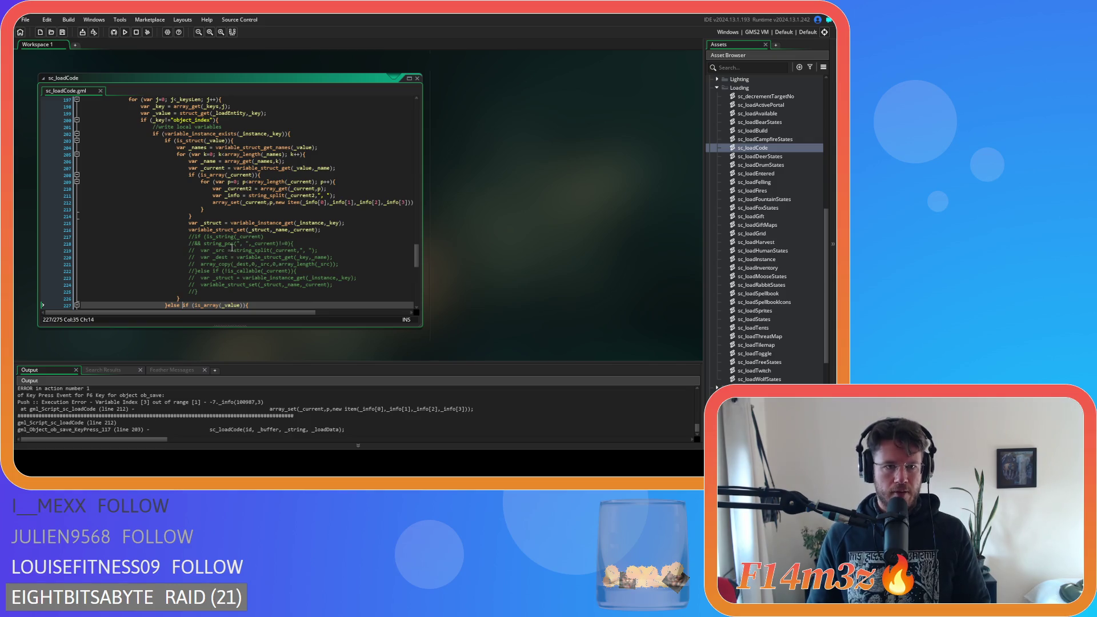
{"action": "left_click", "coordinate": [315, 133]}
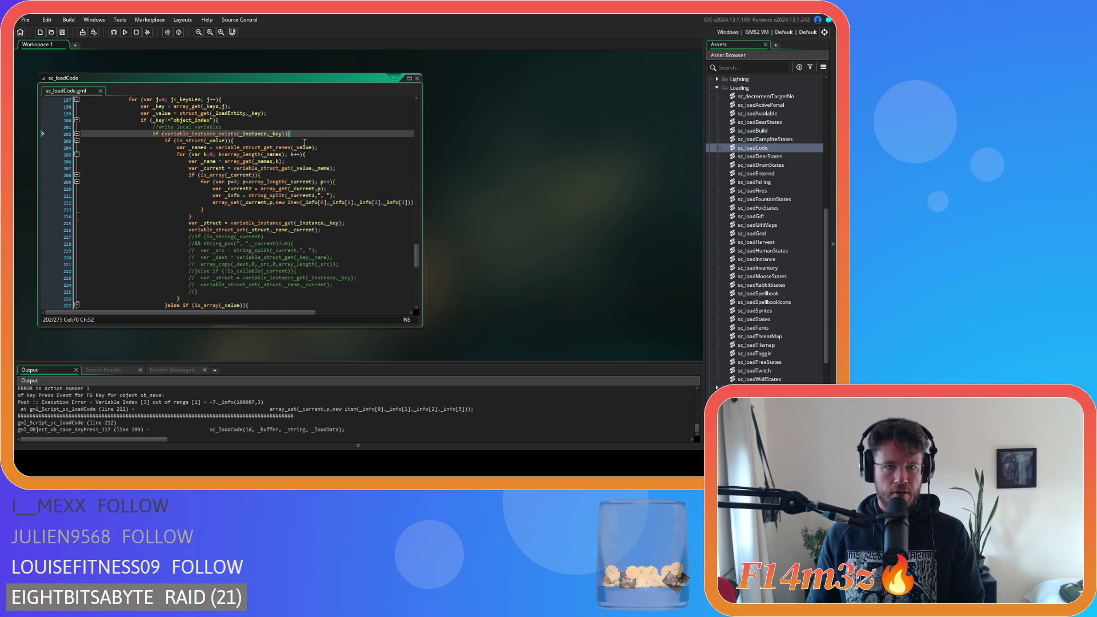
{"action": "scroll", "coordinate": [305, 143], "scroll_direction": "down", "scroll_amount": 3}
{"action": "scroll", "coordinate": [305, 181], "scroll_direction": "up", "scroll_amount": 5}
{"action": "left_click", "coordinate": [249, 175]}
{"action": "scroll", "coordinate": [285, 207], "scroll_direction": "down", "scroll_amount": 8}
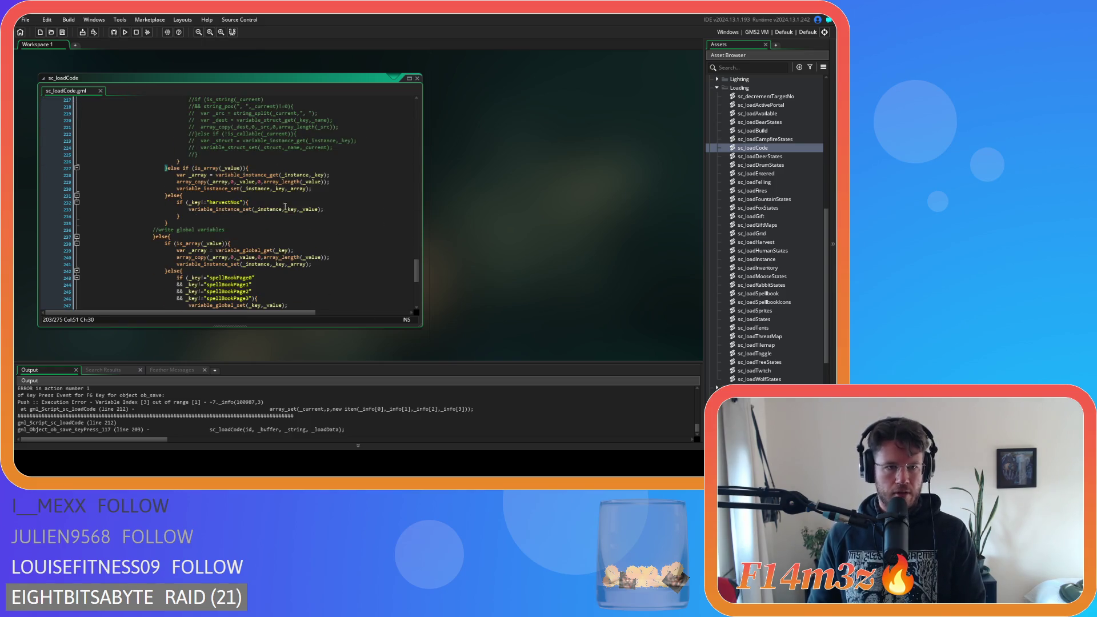
{"action": "scroll", "coordinate": [284, 207], "scroll_direction": "up", "scroll_amount": 7}
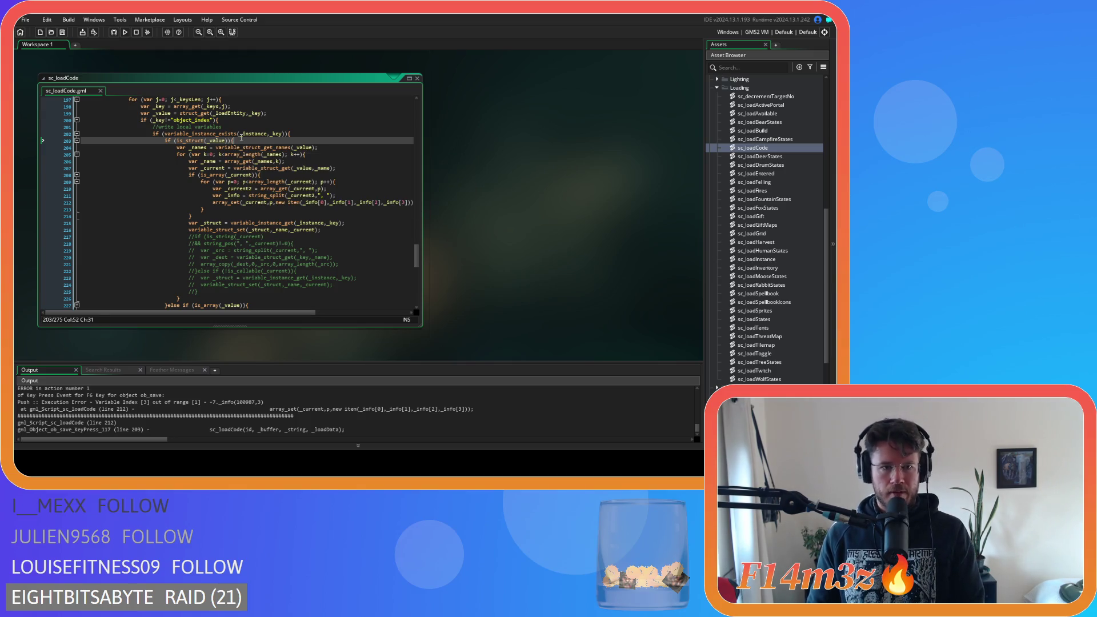
{"action": "scroll", "coordinate": [246, 212], "scroll_direction": "down", "scroll_amount": 3}
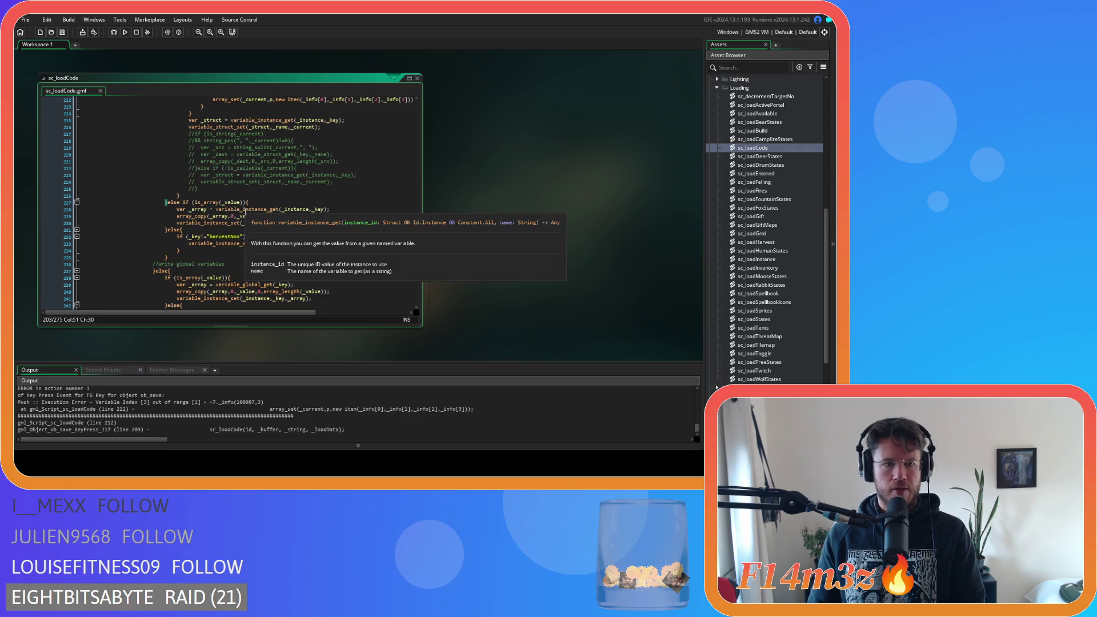
{"action": "scroll", "coordinate": [250, 222], "scroll_direction": "up", "scroll_amount": 3}
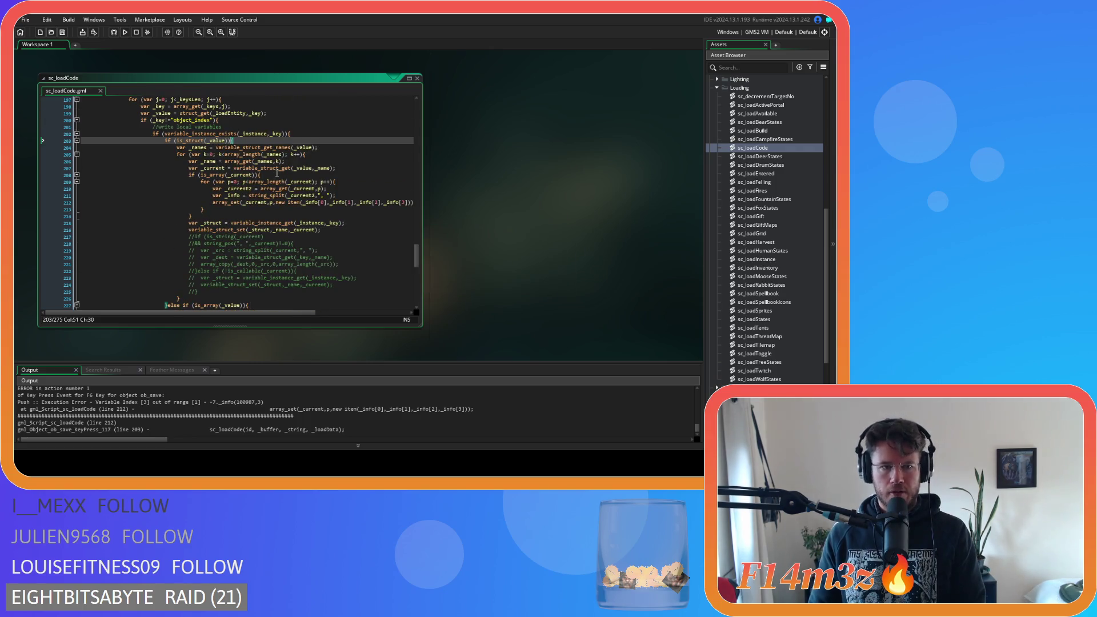
{"action": "left_click", "coordinate": [318, 154]}
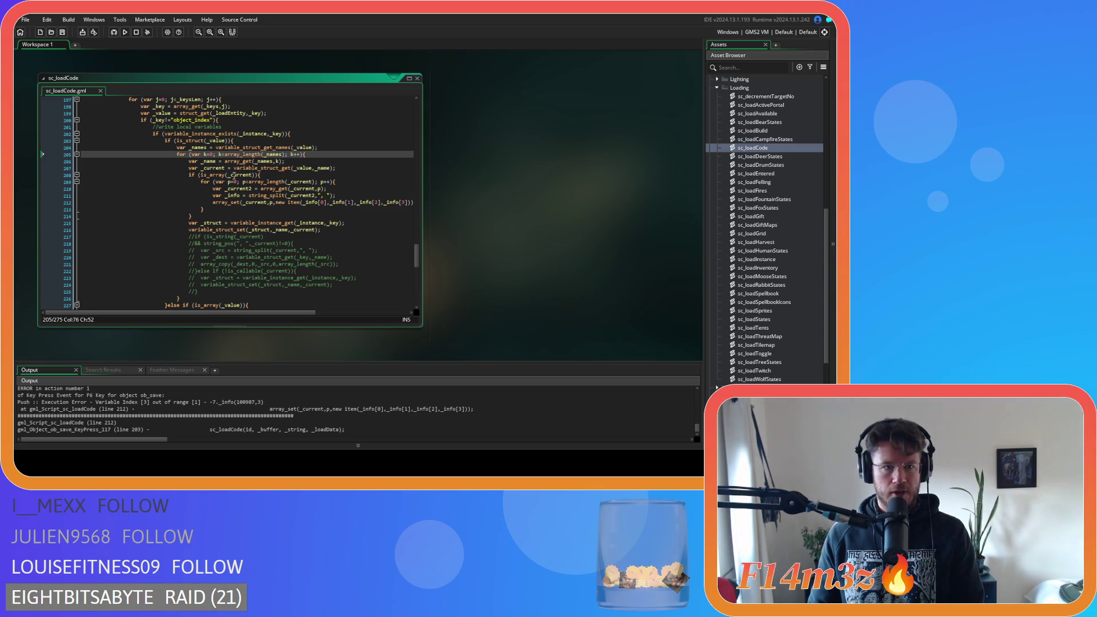
{"action": "left_click", "coordinate": [234, 141]}
{"action": "scroll", "coordinate": [269, 205], "scroll_direction": "down", "scroll_amount": 2}
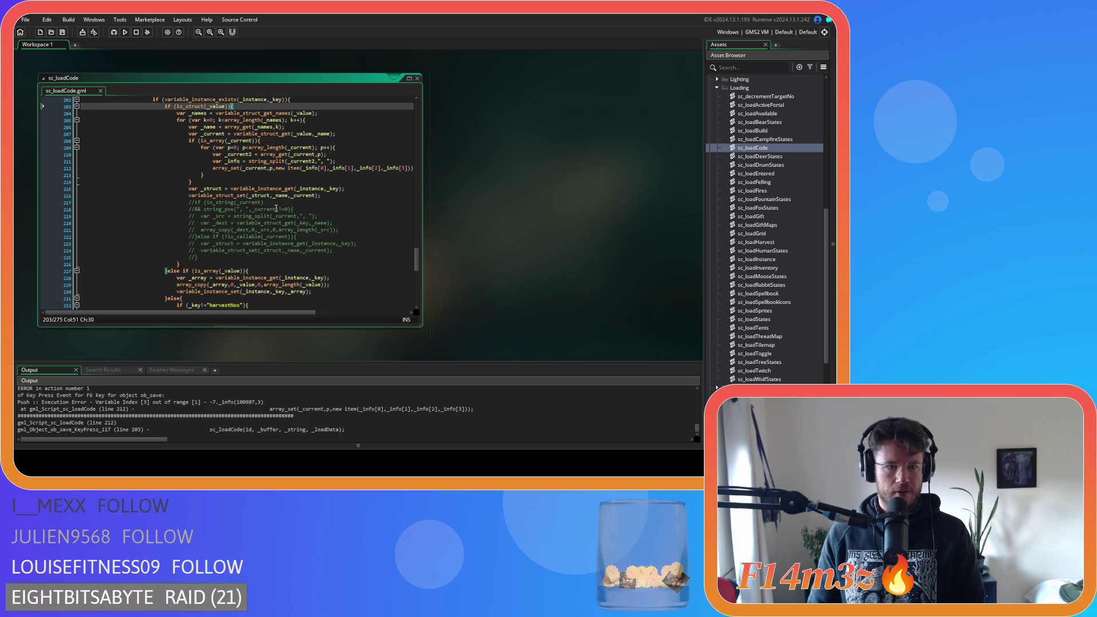
{"action": "scroll", "coordinate": [271, 212], "scroll_direction": "up", "scroll_amount": 1}
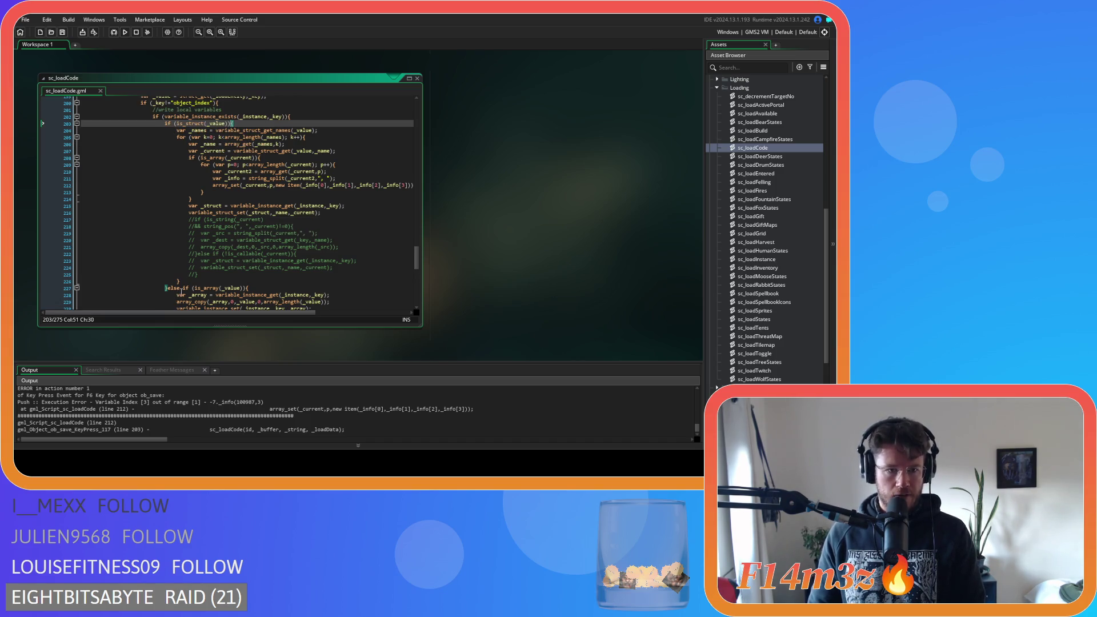
Step: Delete the is_struct block on lines 203–226 and rebuild and run the game
{"action": "mouse_move", "coordinate": [165, 288]}
{"action": "left_mouse_down"}
{"action": "mouse_move", "coordinate": [179, 244]}
{"action": "mouse_move", "coordinate": [162, 127]}
{"action": "left_mouse_up"}
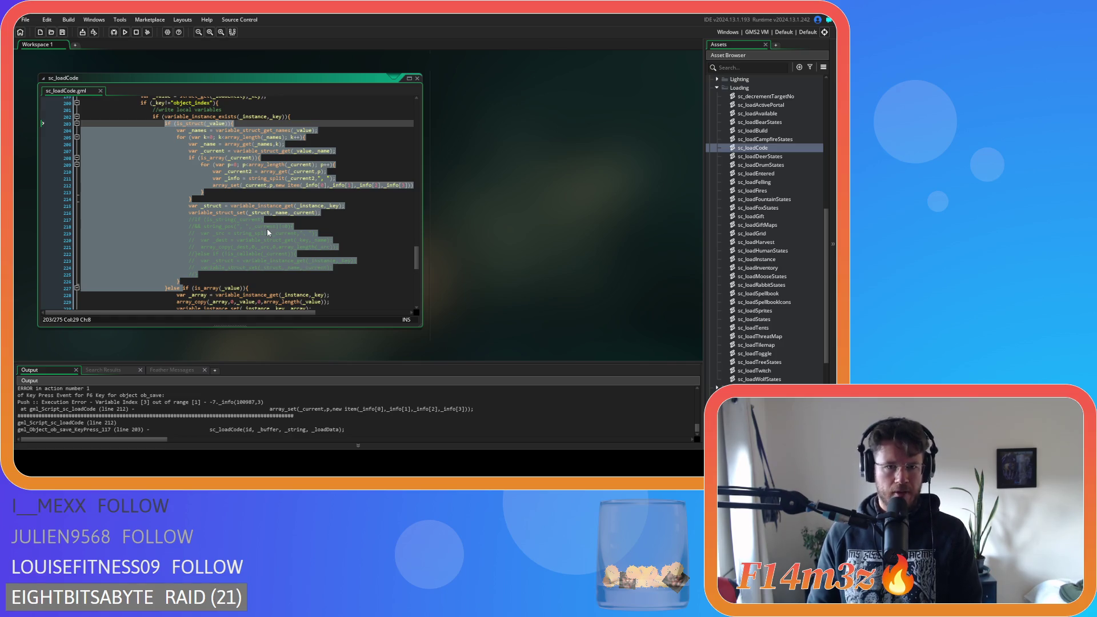
{"action": "key", "text": "Delete"}
{"action": "key", "text": "F5"}
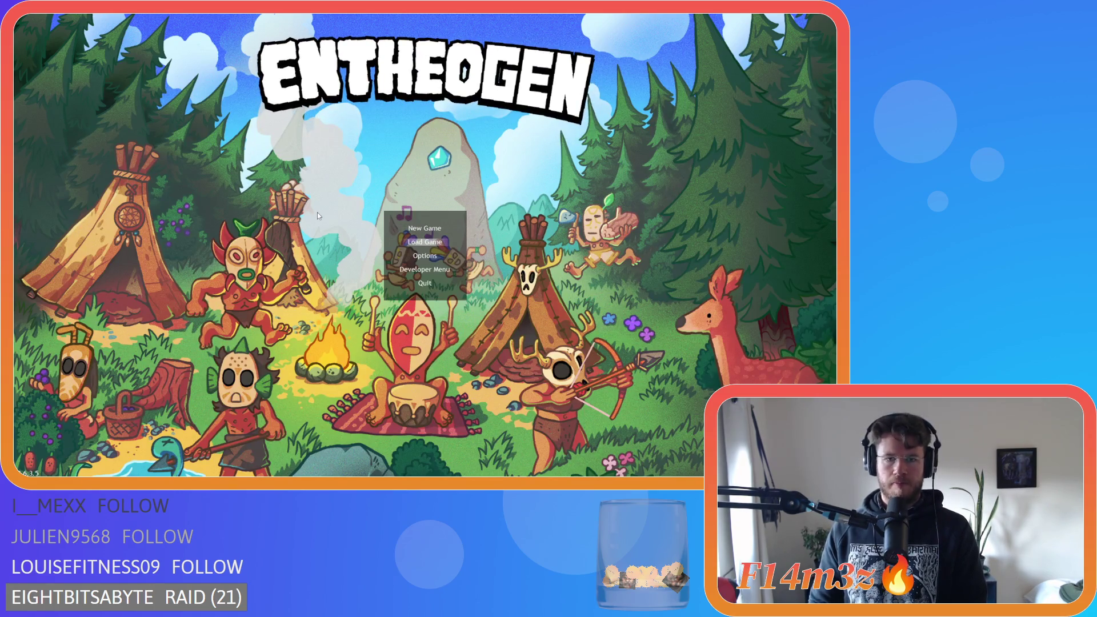
Step: Load the saved game from Entheogen's title menu and pan the camera across the loaded world
{"action": "key", "text": "Return"}
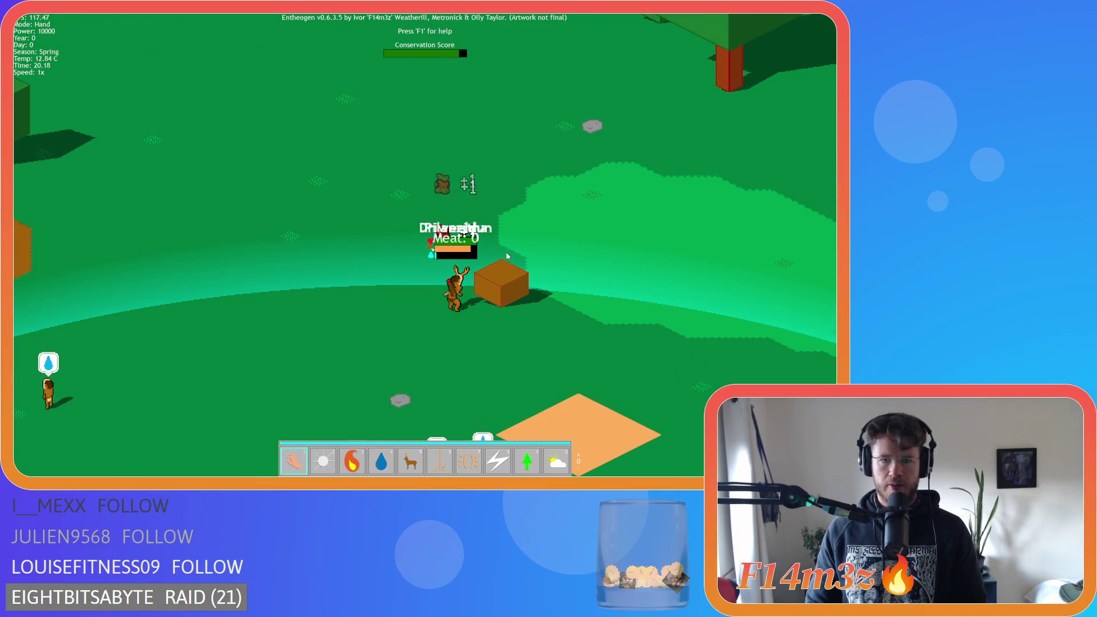
{"action": "scroll", "coordinate": [536, 220], "scroll_direction": "down", "scroll_amount": 5}
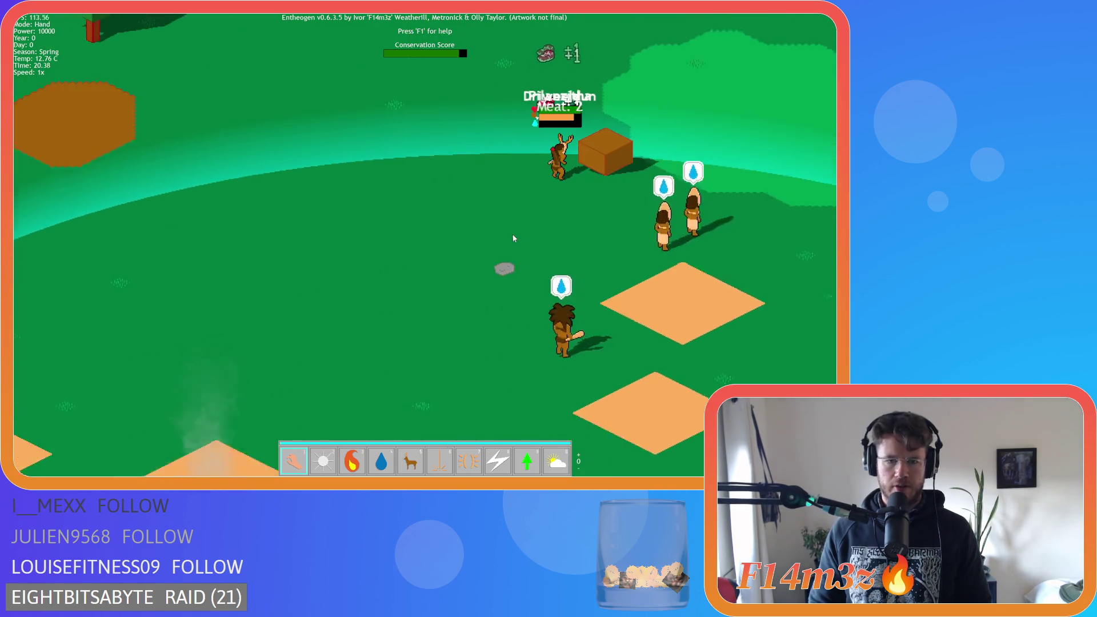
{"action": "key", "text": "d"}
{"action": "key", "text": "w"}
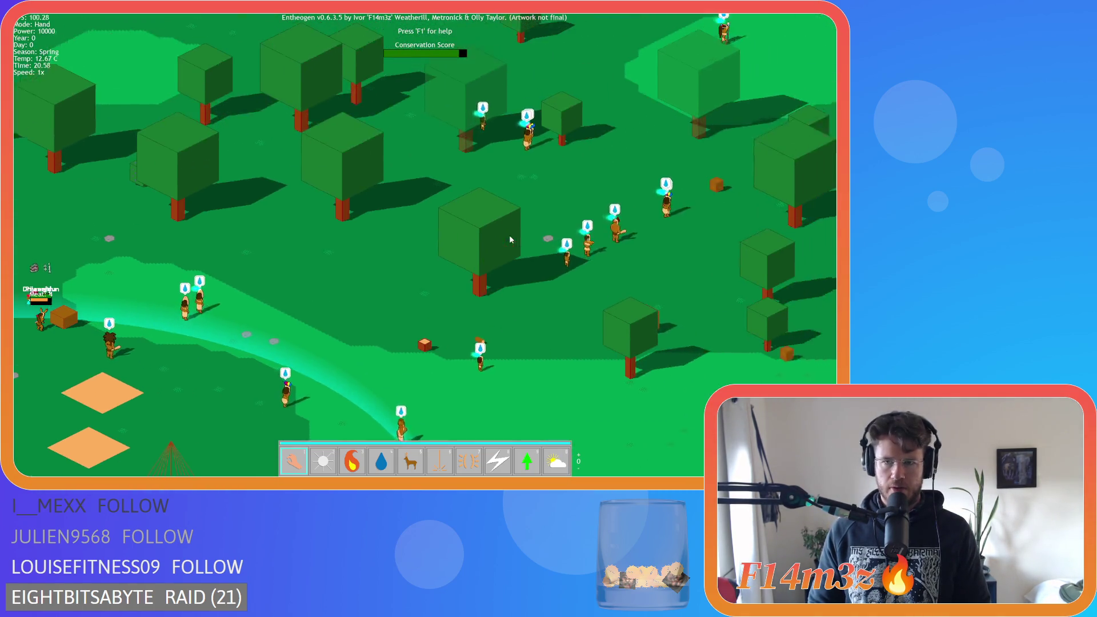
Step: Quit to the main menu, close the game window, and return to the sc_loadCode editor
{"action": "key", "text": "Escape"}
{"action": "key", "text": "Return"}
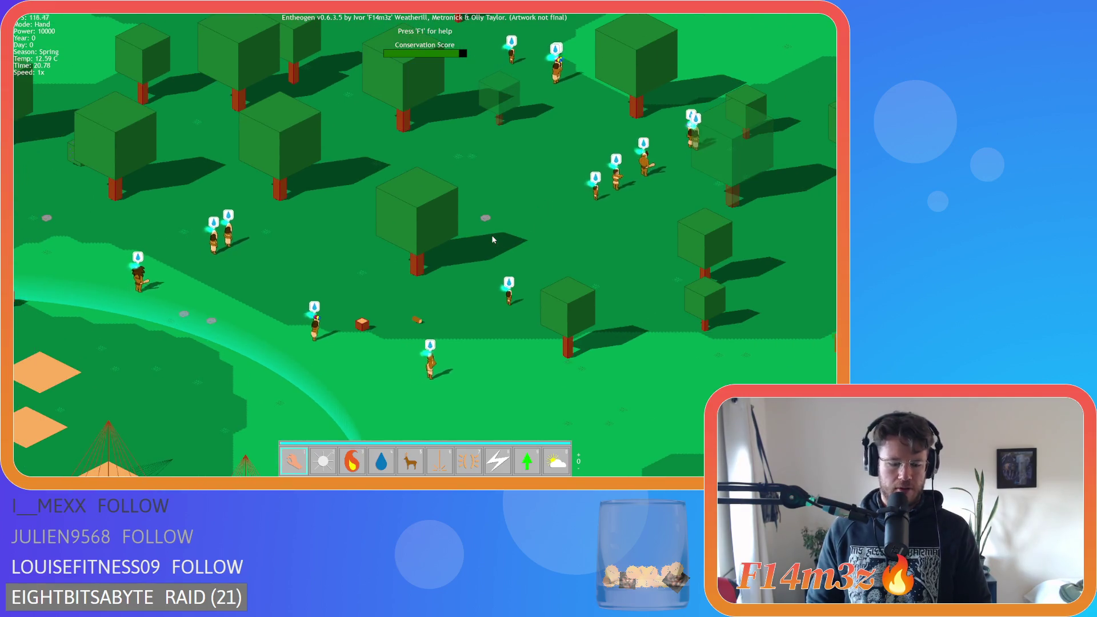
{"action": "key", "text": "alt+F4"}
{"action": "left_click", "coordinate": [356, 234]}
{"action": "scroll", "coordinate": [377, 260], "scroll_direction": "down", "scroll_amount": 8}
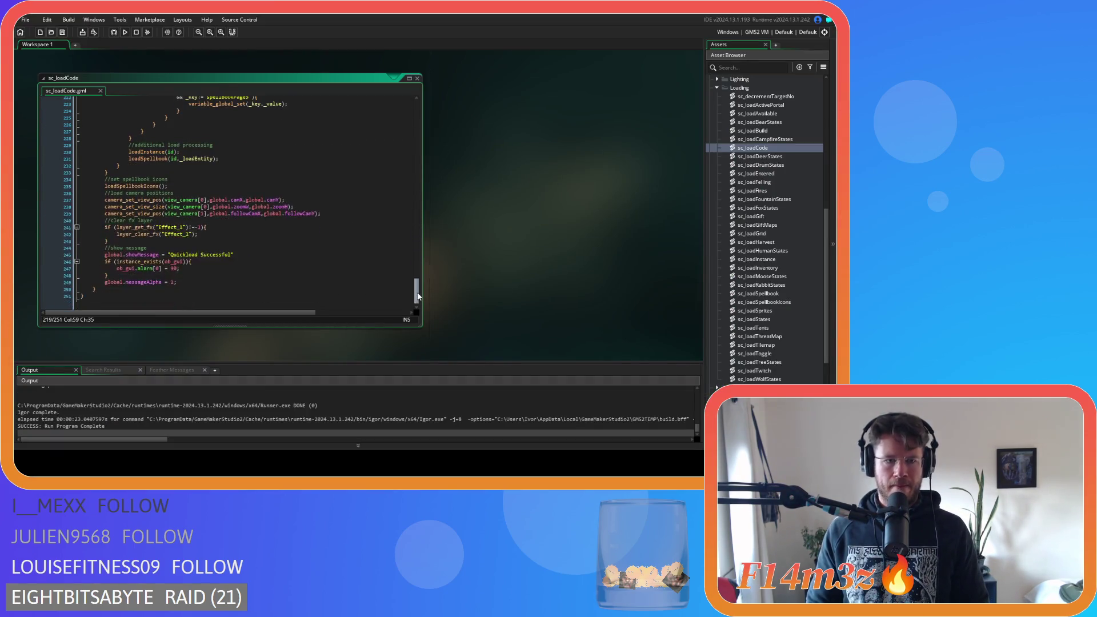
Step: Open the sc_loadSpellbook script and end its loadInventory call on line 7 with a semicolon
{"action": "left_click", "coordinate": [156, 160]}
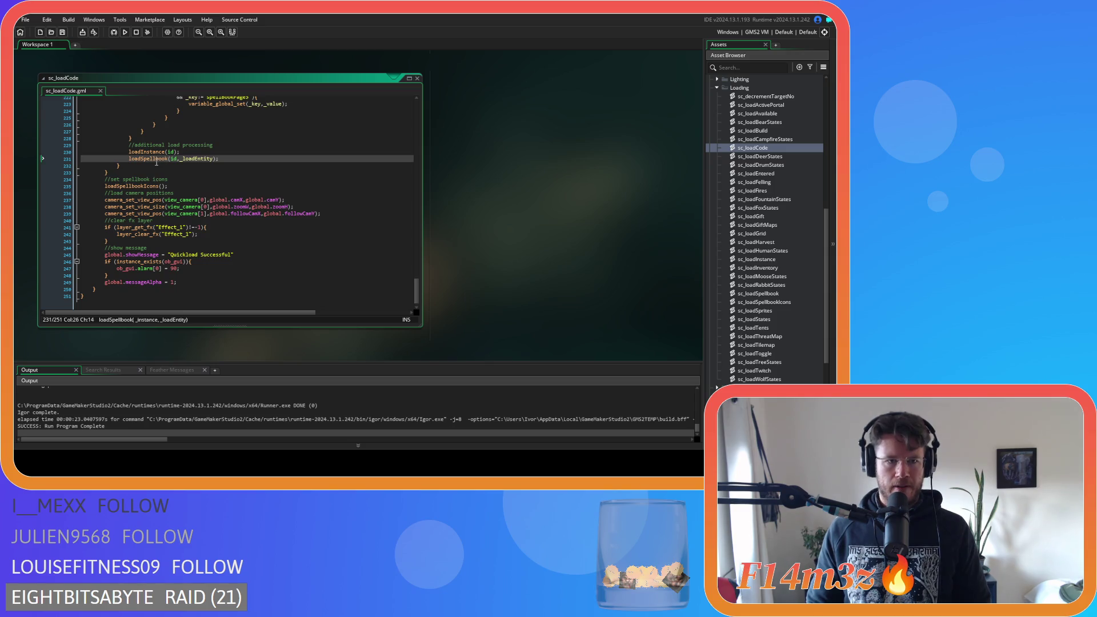
{"action": "middle_click", "coordinate": [156, 160]}
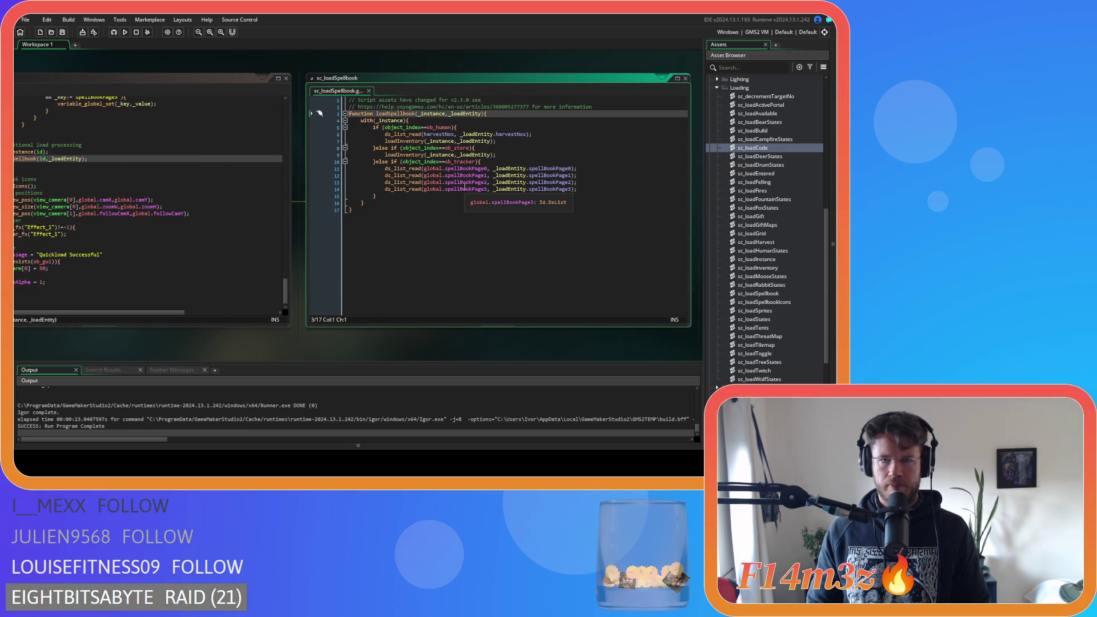
{"action": "left_click", "coordinate": [490, 142]}
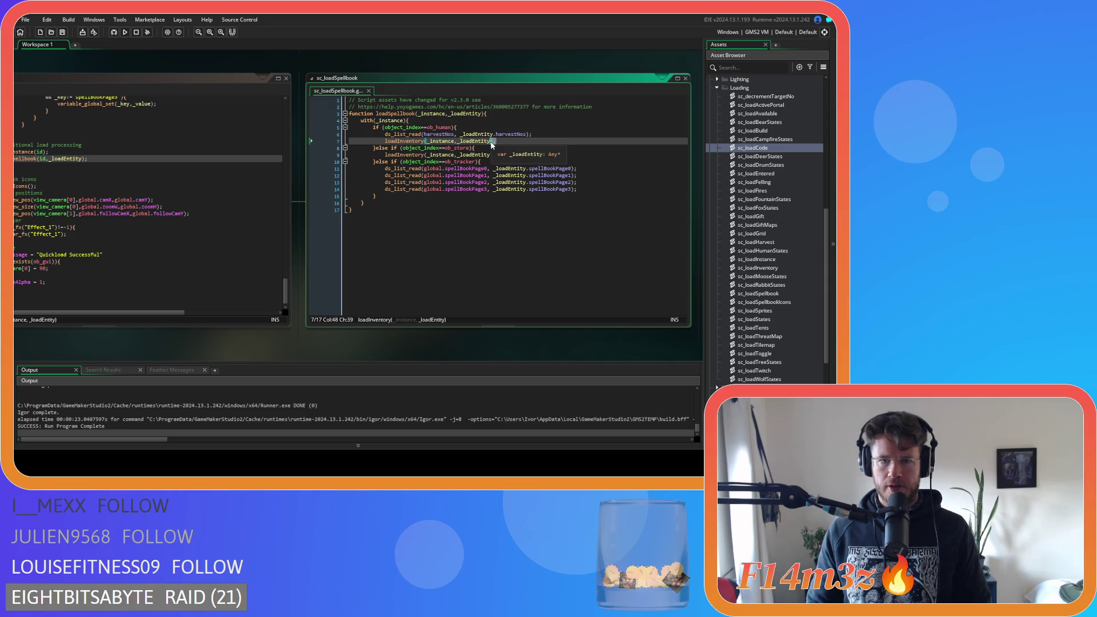
{"action": "type", "text": ";"}
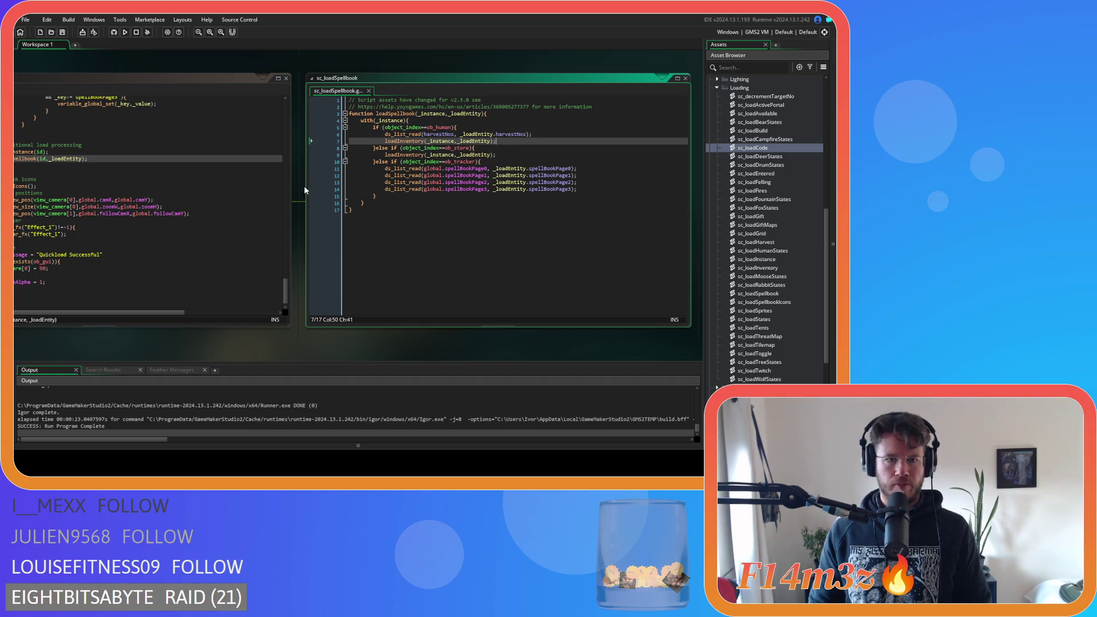
Step: Bring sc_loadCode back into view and undo to restore the deleted struct-handling block
{"action": "mouse_move", "coordinate": [299, 187]}
{"action": "left_mouse_down"}
{"action": "mouse_move", "coordinate": [303, 202]}
{"action": "mouse_move", "coordinate": [449, 212]}
{"action": "left_mouse_up"}
{"action": "left_click", "coordinate": [397, 191]}
{"action": "key", "text": "ctrl+z"}
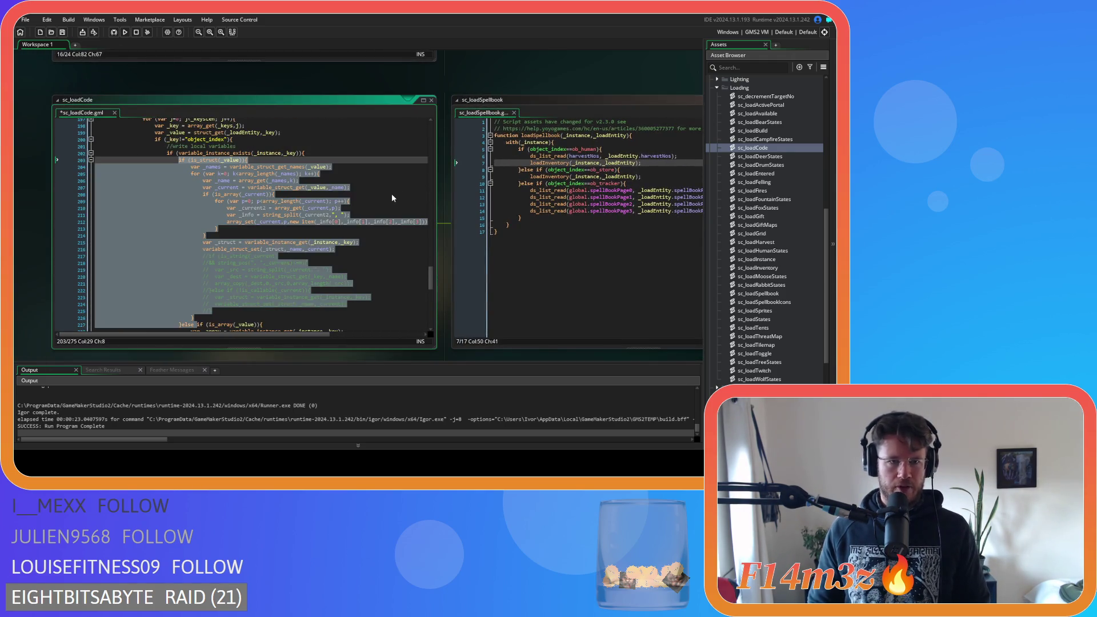
{"action": "left_click", "coordinate": [329, 232]}
{"action": "scroll", "coordinate": [332, 234], "scroll_direction": "down", "scroll_amount": 3}
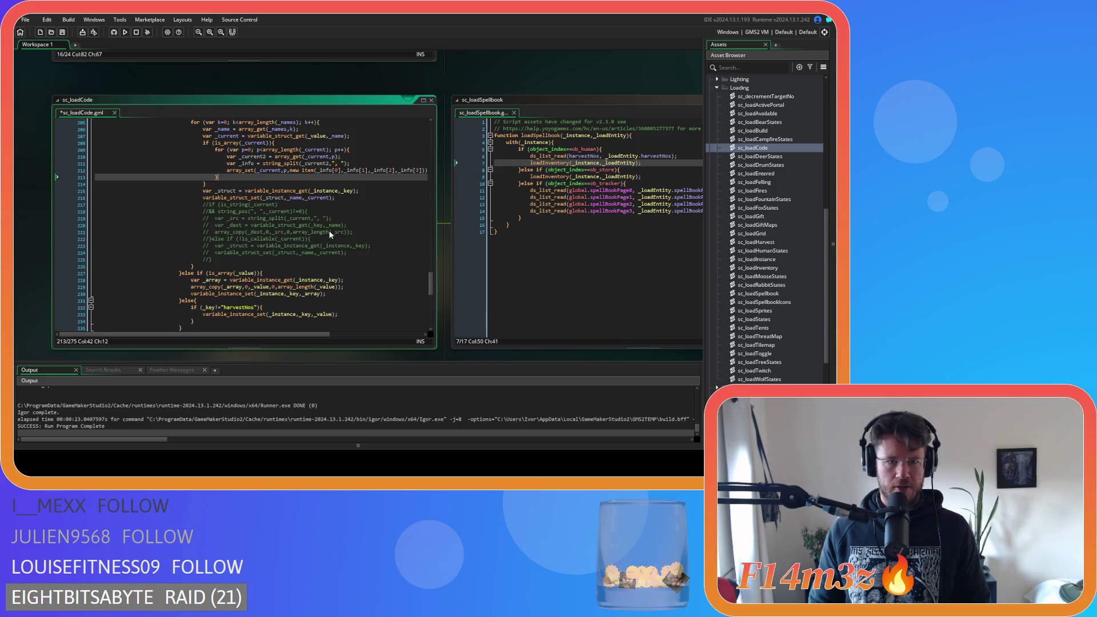
{"action": "scroll", "coordinate": [335, 235], "scroll_direction": "up", "scroll_amount": 3}
{"action": "left_click", "coordinate": [364, 254]}
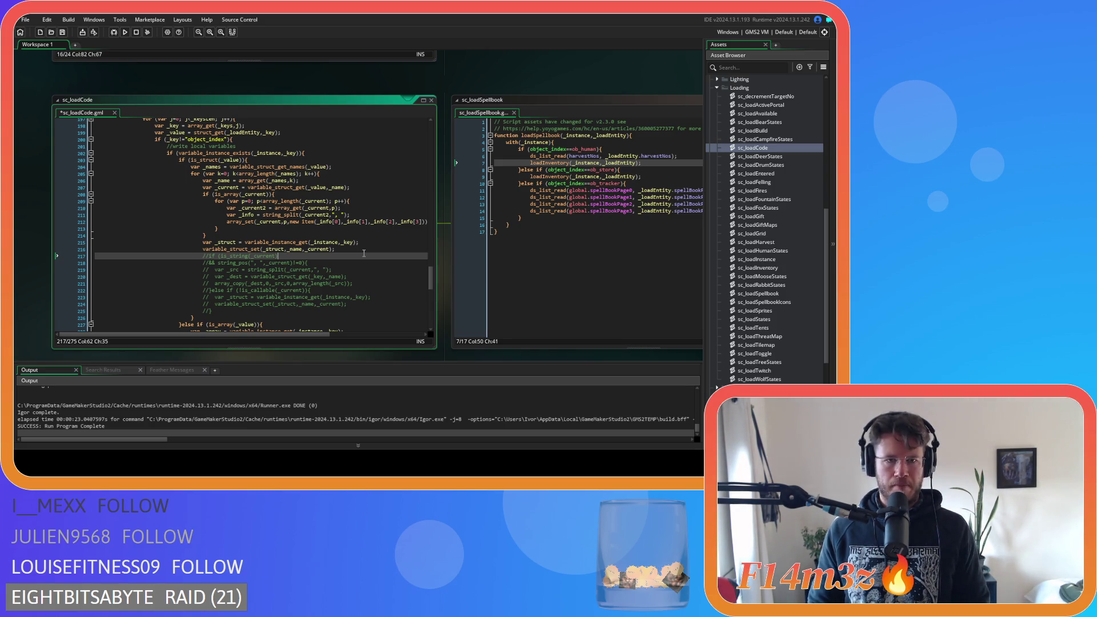
Step: Revert to the version without the struct block, then paste the struct-handling block back at the end
{"action": "key", "text": "ctrl+z"}
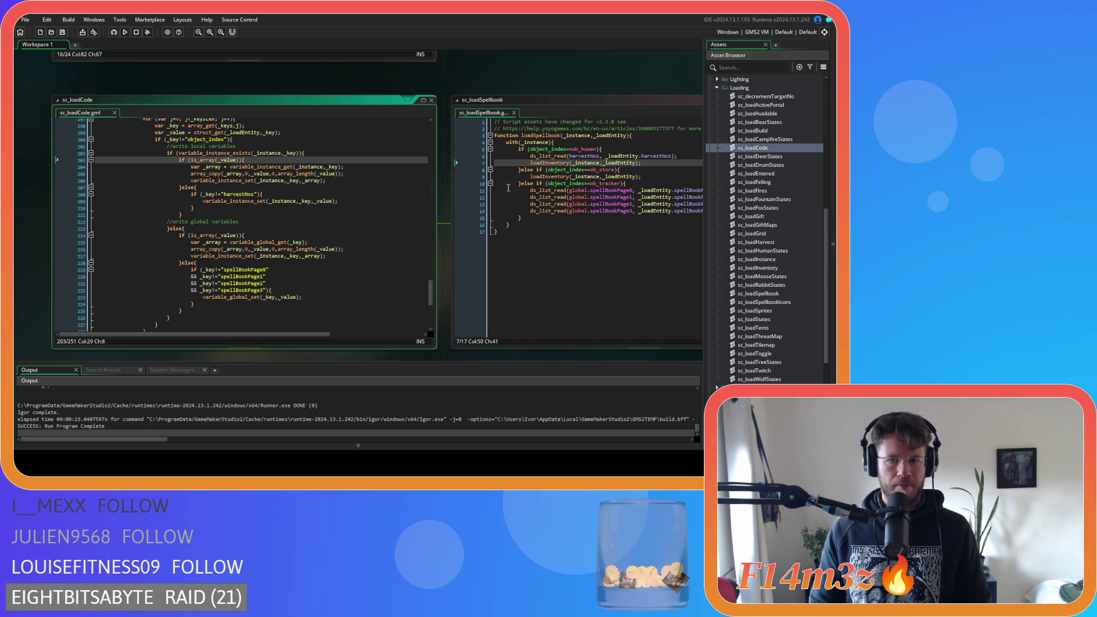
{"action": "mouse_move", "coordinate": [548, 164]}
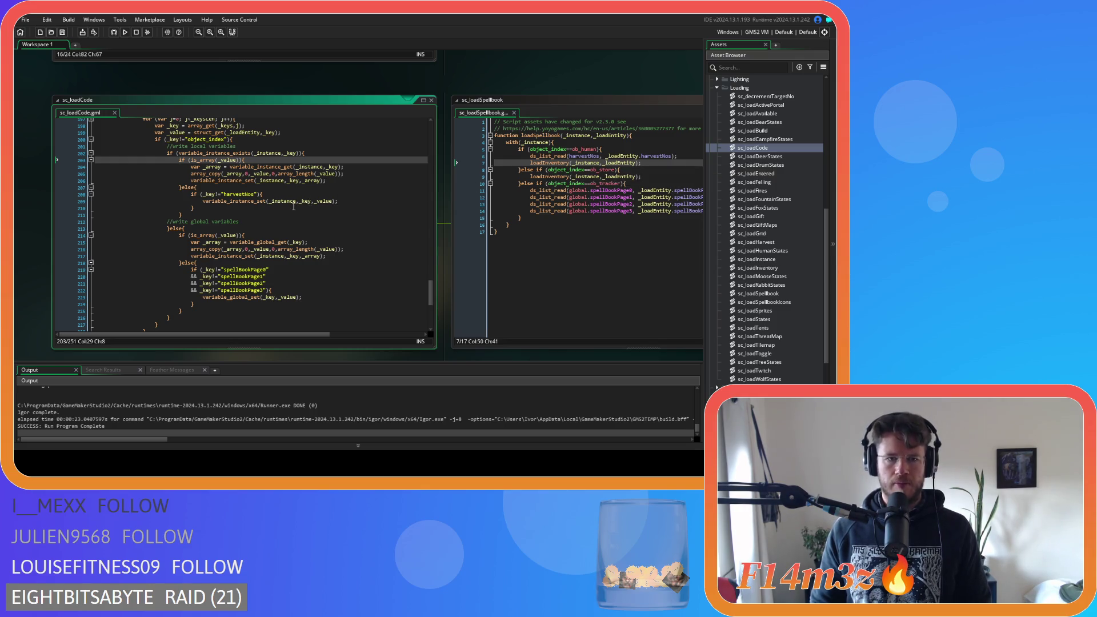
{"action": "key", "text": "ctrl+shift+End"}
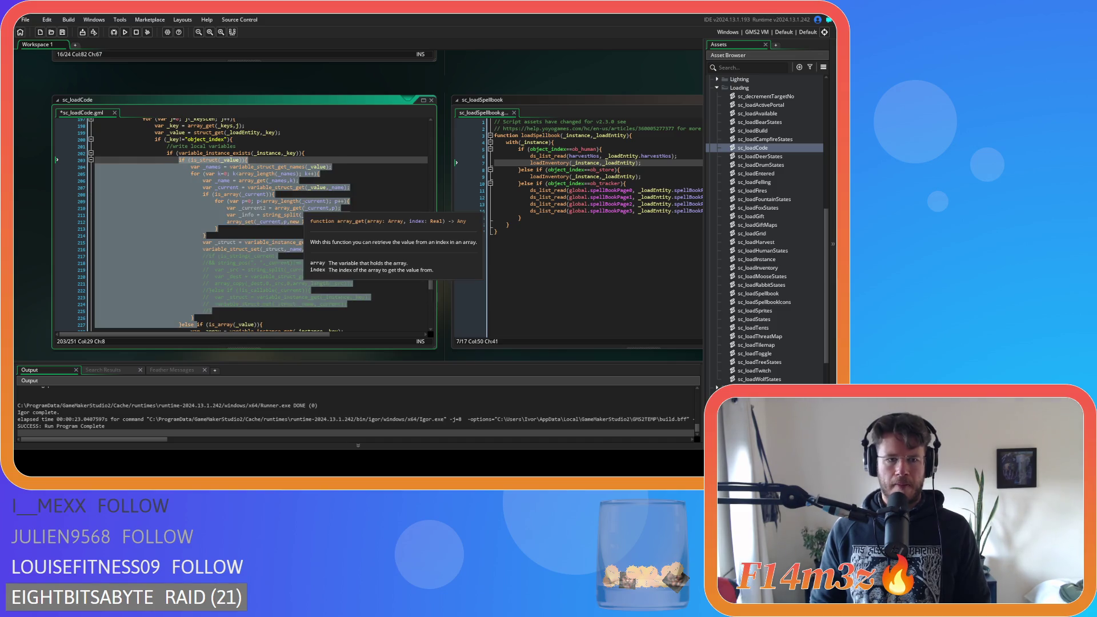
{"action": "key", "text": "ctrl+v"}
{"action": "left_click", "coordinate": [370, 249]}
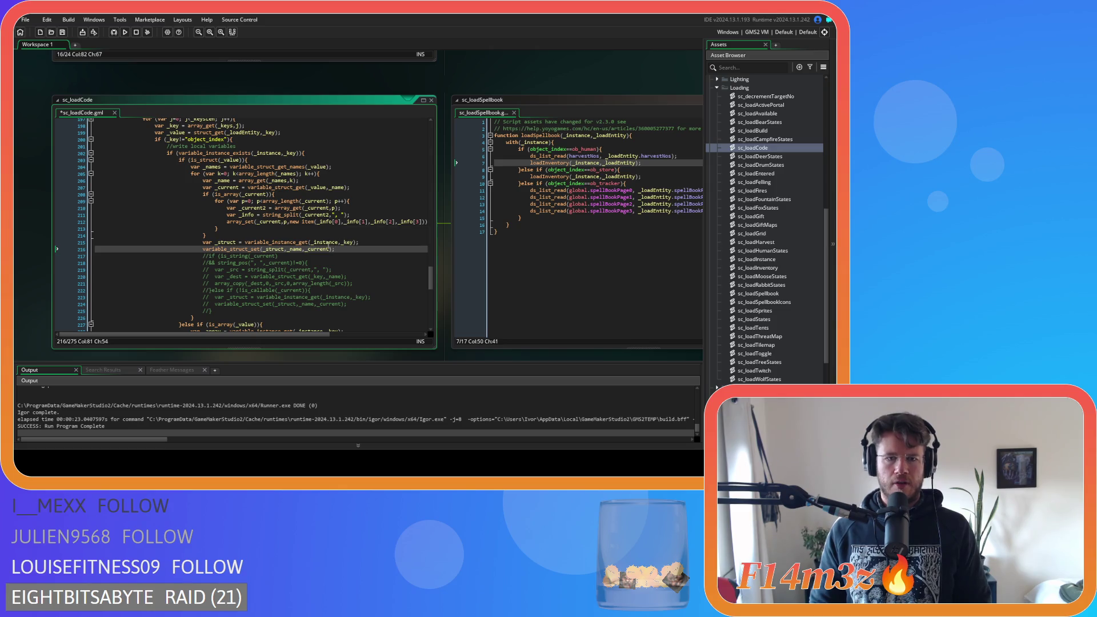
Step: Review the field-by-field struct copying code and the spellbook's loadInventory call
{"action": "mouse_move", "coordinate": [223, 167]}
{"action": "left_mouse_down"}
{"action": "mouse_move", "coordinate": [251, 224]}
{"action": "mouse_move", "coordinate": [286, 257]}
{"action": "mouse_move", "coordinate": [296, 250]}
{"action": "left_mouse_up"}
{"action": "left_click", "coordinate": [351, 250]}
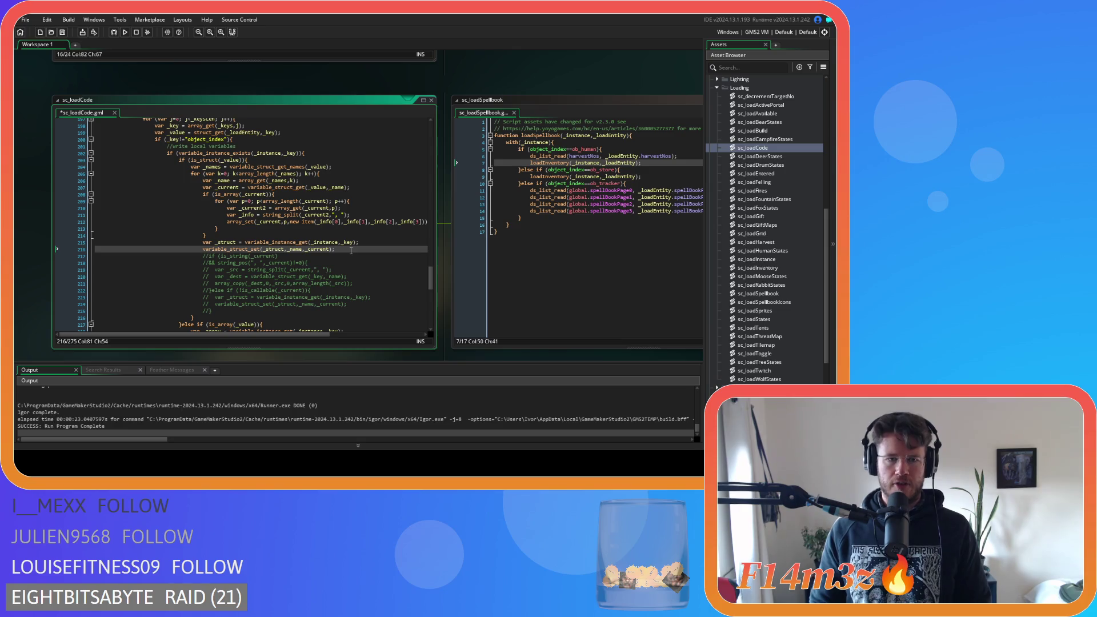
{"action": "left_click_drag", "start_coordinate": [530, 162], "coordinate": [644, 164]}
{"action": "left_click", "coordinate": [648, 163]}
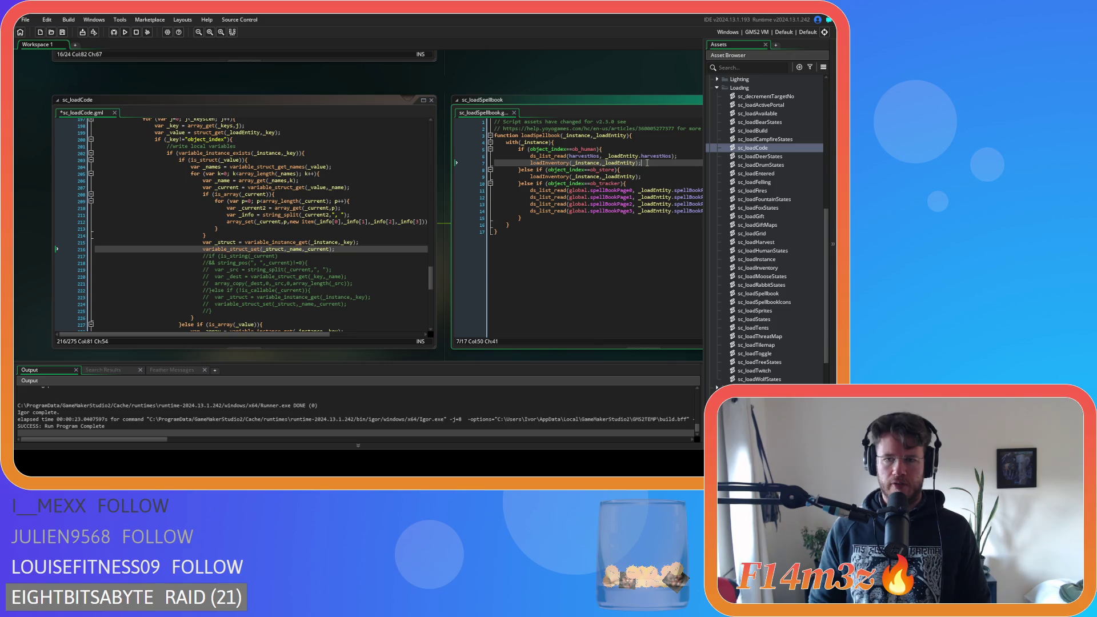
{"action": "left_click", "coordinate": [310, 215]}
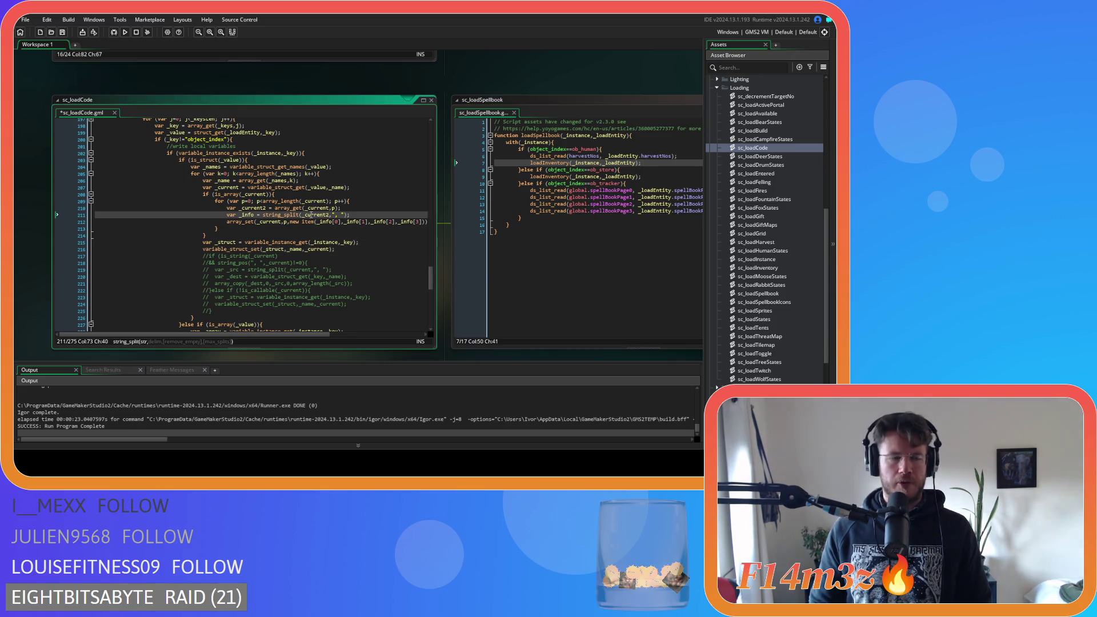
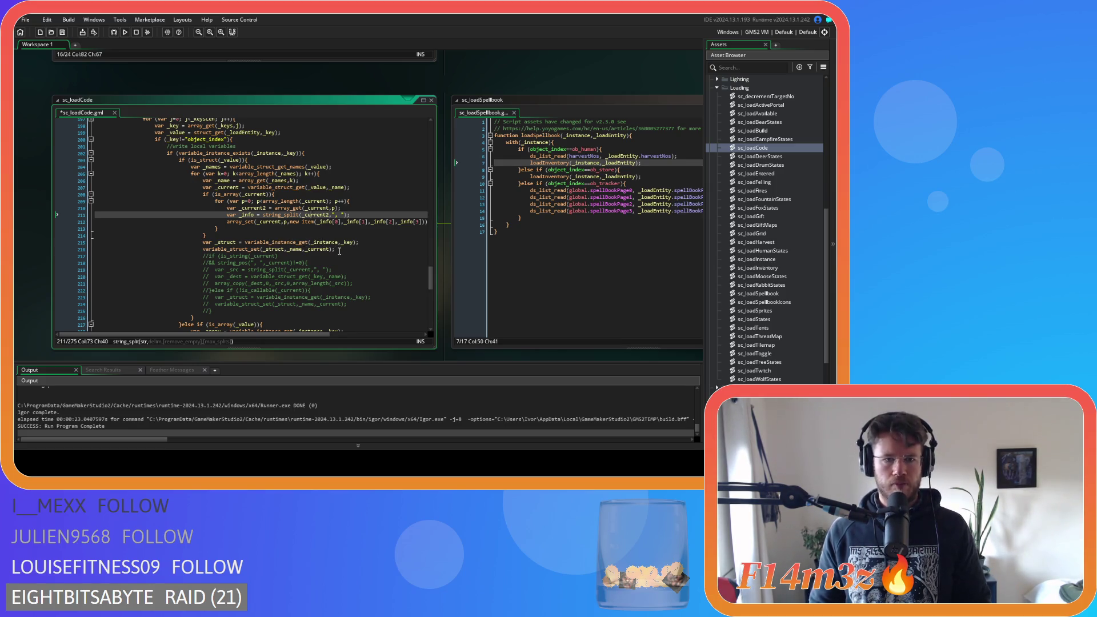
Step: Review sc_loadCode's variable_struct_get_names loop and find which brace closes it
{"action": "left_click", "coordinate": [339, 250]}
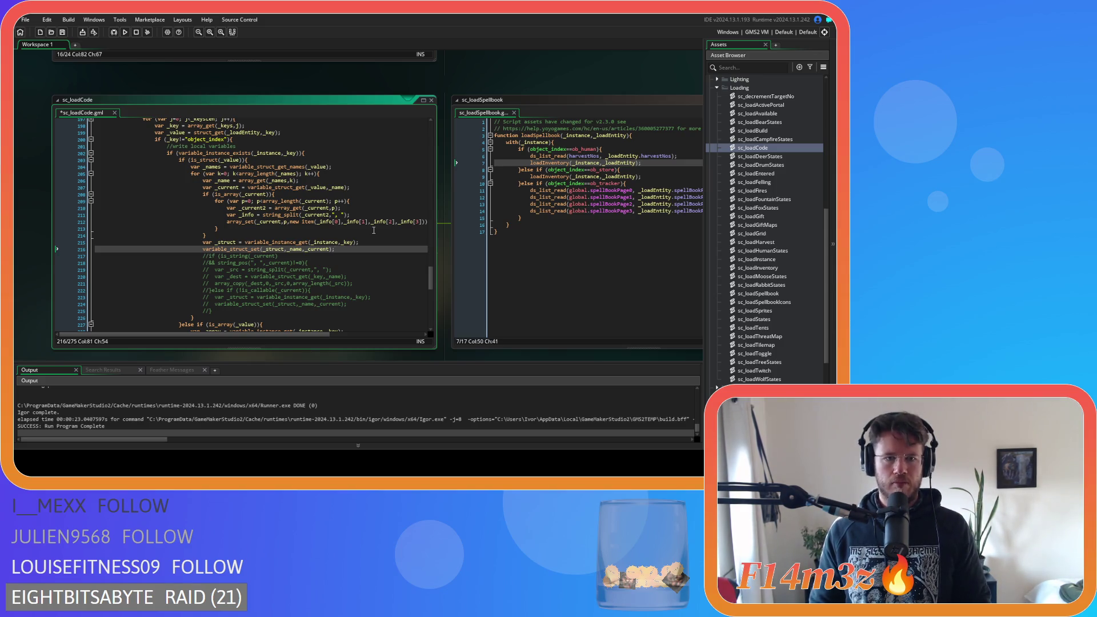
{"action": "left_click", "coordinate": [344, 166]}
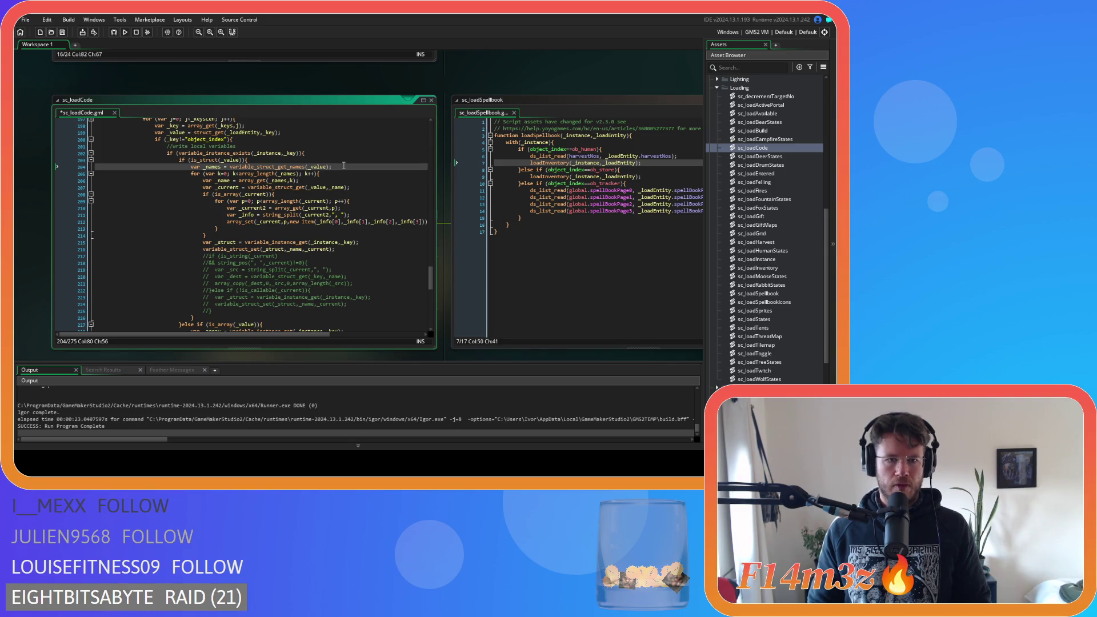
{"action": "left_click", "coordinate": [345, 173]}
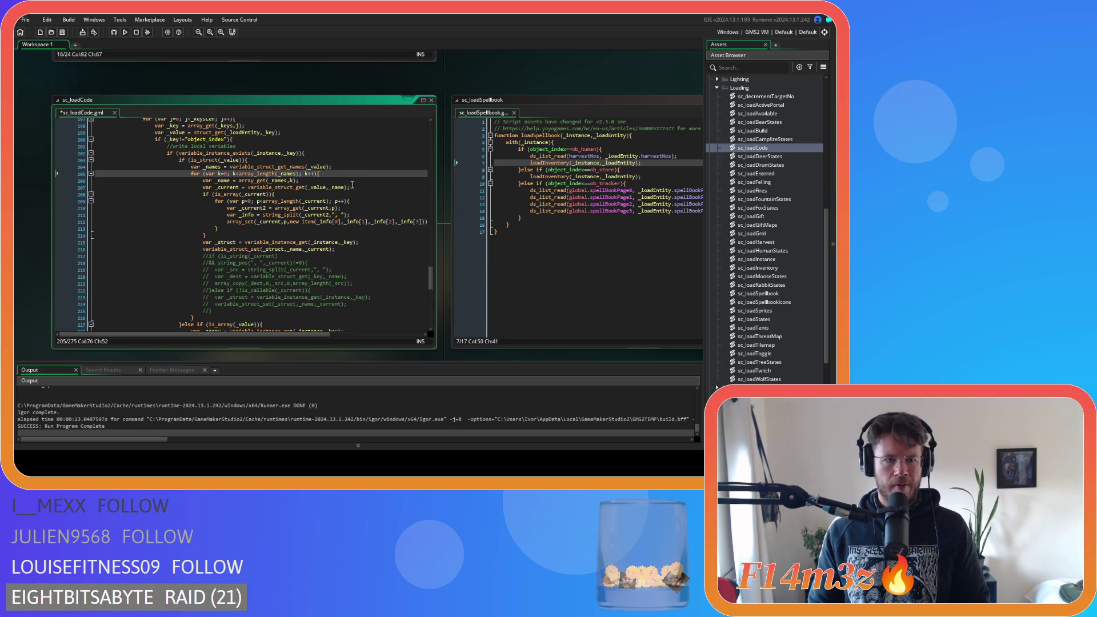
{"action": "scroll", "coordinate": [353, 186], "scroll_direction": "up", "scroll_amount": 2}
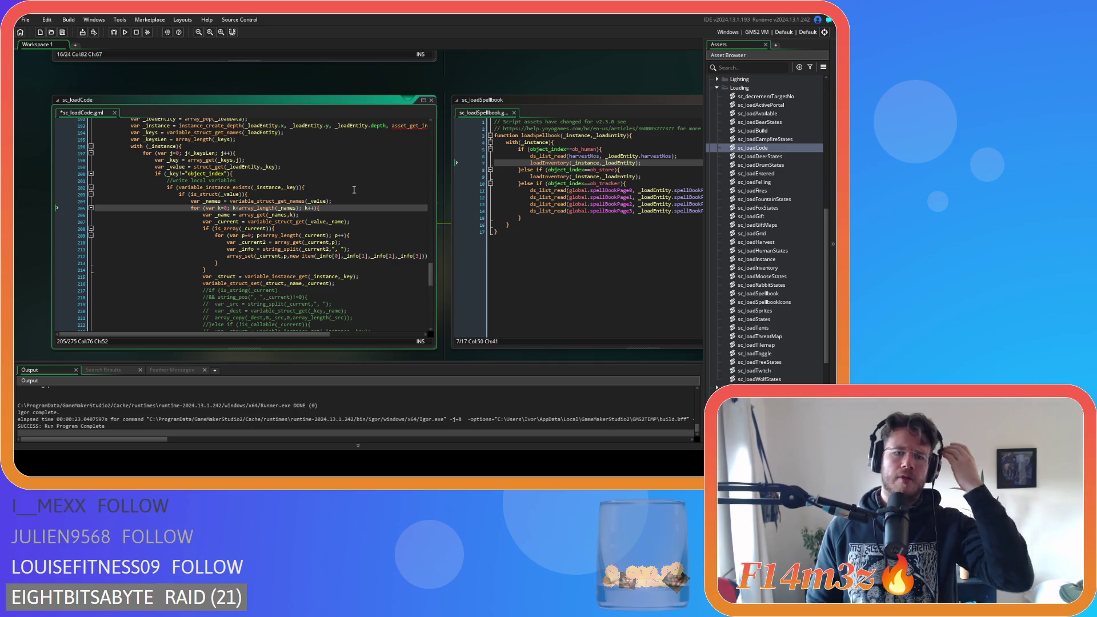
{"action": "scroll", "coordinate": [354, 190], "scroll_direction": "down", "scroll_amount": 6}
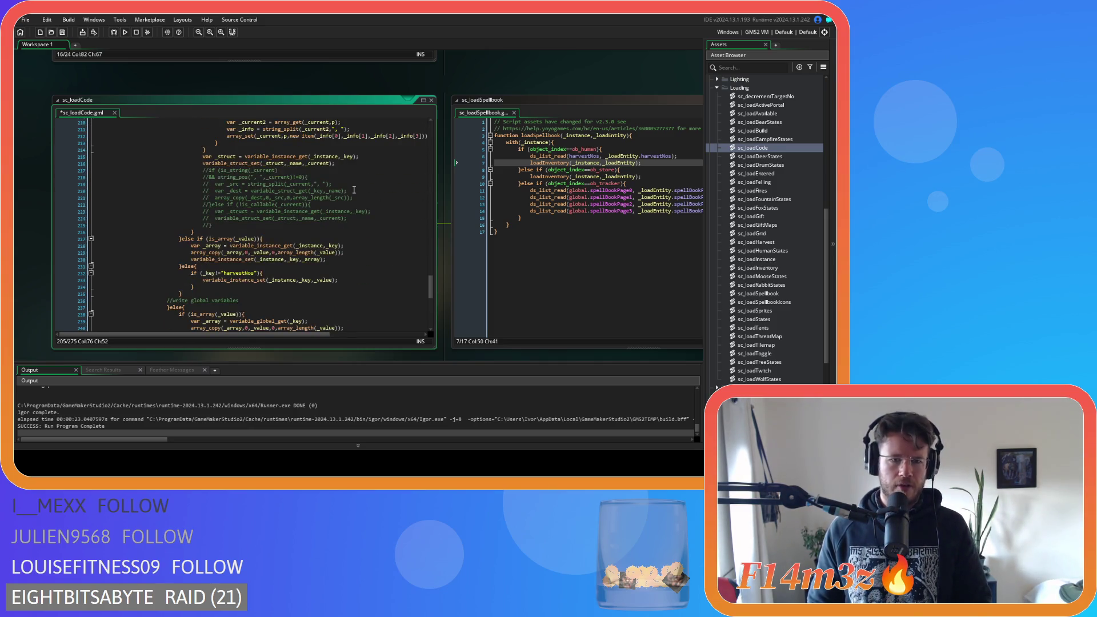
{"action": "scroll", "coordinate": [353, 190], "scroll_direction": "down", "scroll_amount": 2}
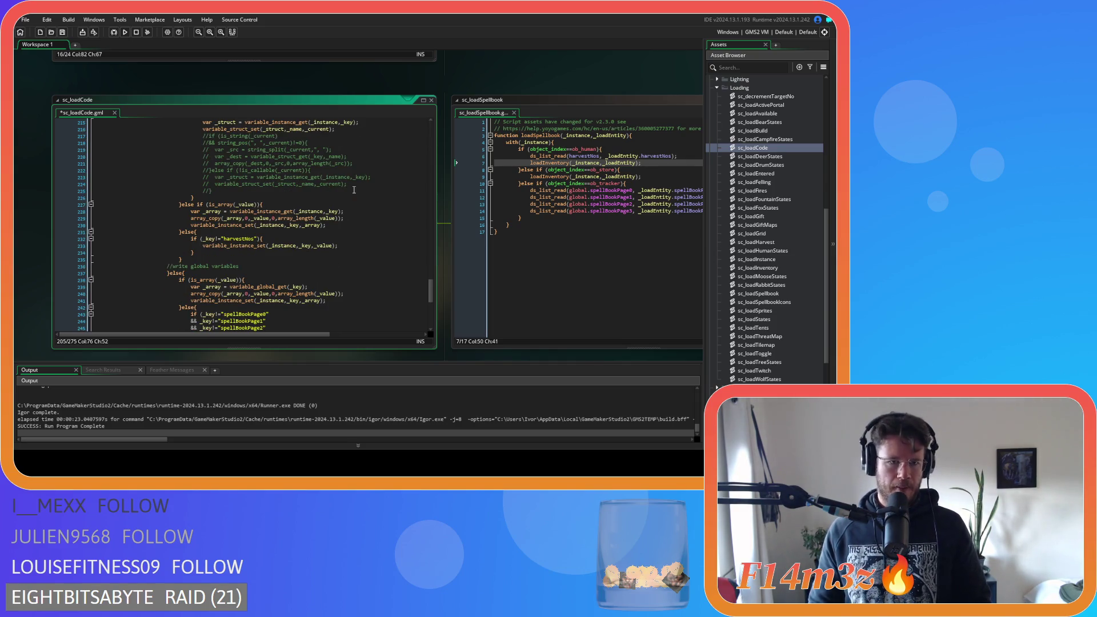
{"action": "scroll", "coordinate": [354, 189], "scroll_direction": "up", "scroll_amount": 12}
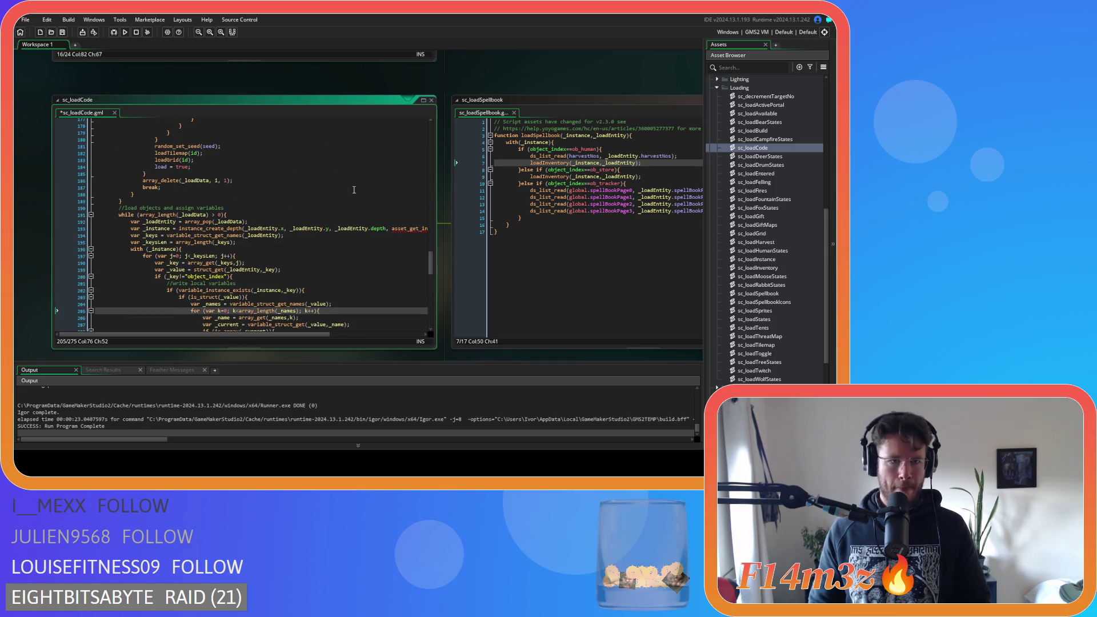
{"action": "scroll", "coordinate": [354, 189], "scroll_direction": "up", "scroll_amount": 5}
{"action": "scroll", "coordinate": [354, 189], "scroll_direction": "down", "scroll_amount": 4}
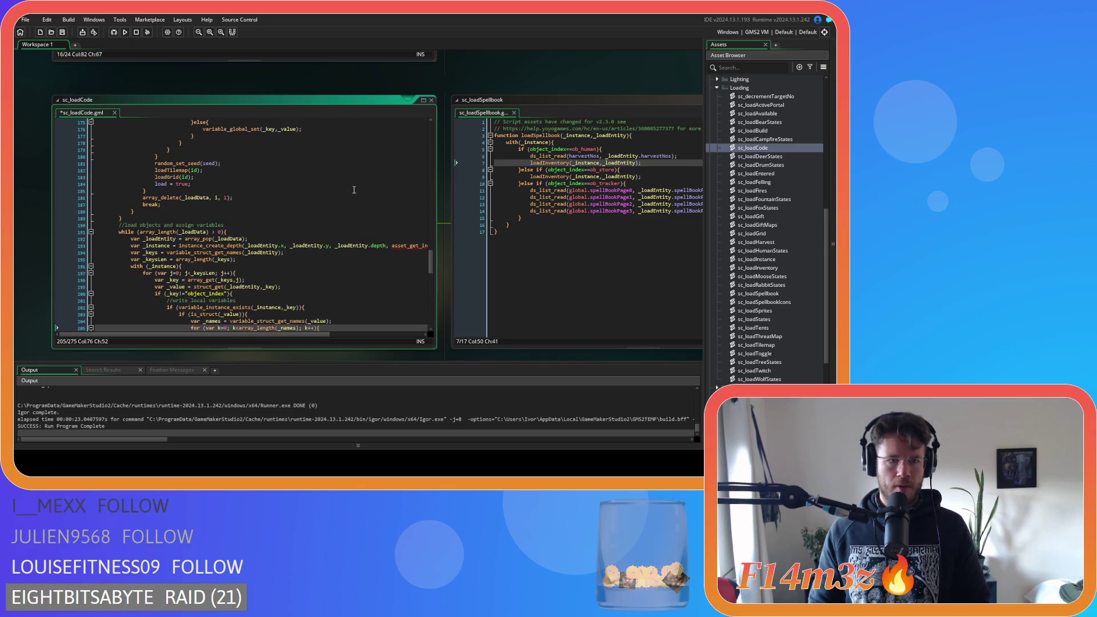
{"action": "scroll", "coordinate": [354, 190], "scroll_direction": "down", "scroll_amount": 1}
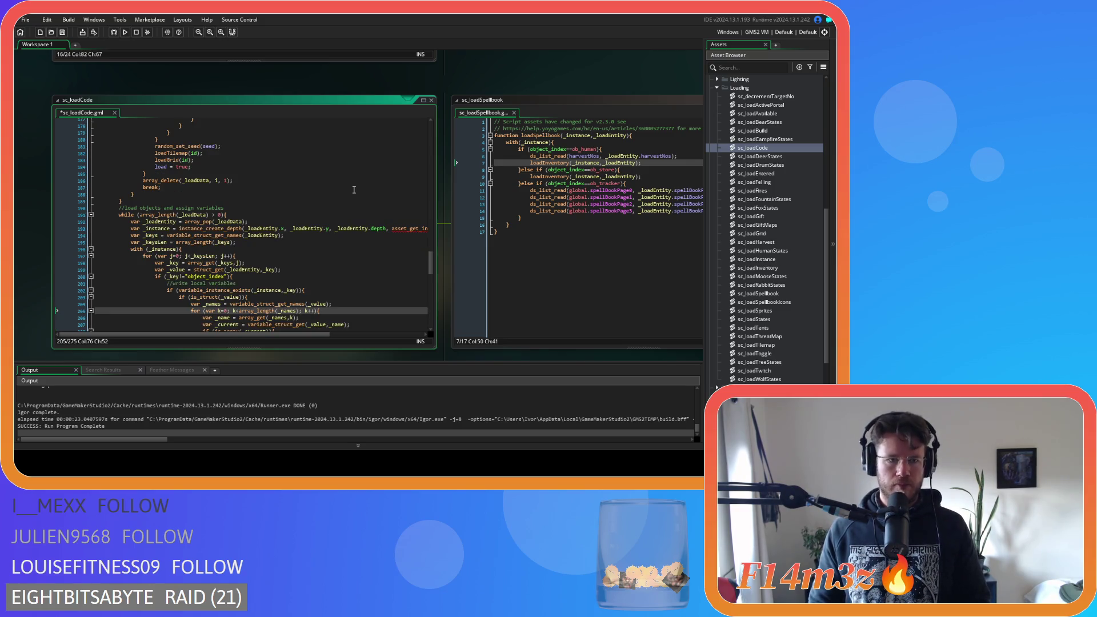
{"action": "scroll", "coordinate": [353, 190], "scroll_direction": "down", "scroll_amount": 1}
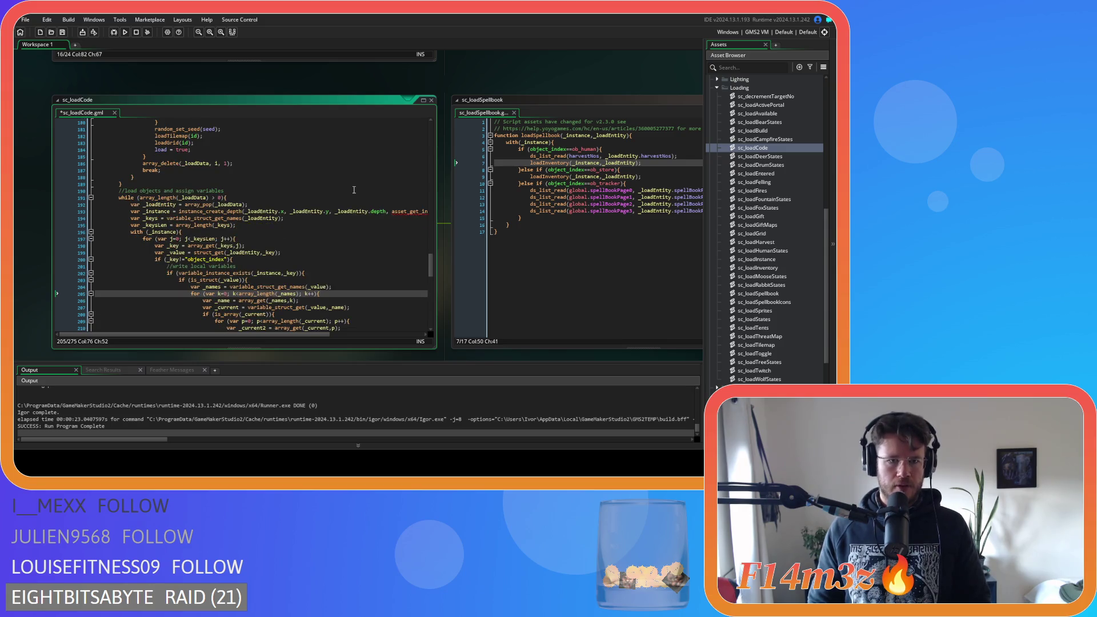
{"action": "scroll", "coordinate": [354, 190], "scroll_direction": "down", "scroll_amount": 1}
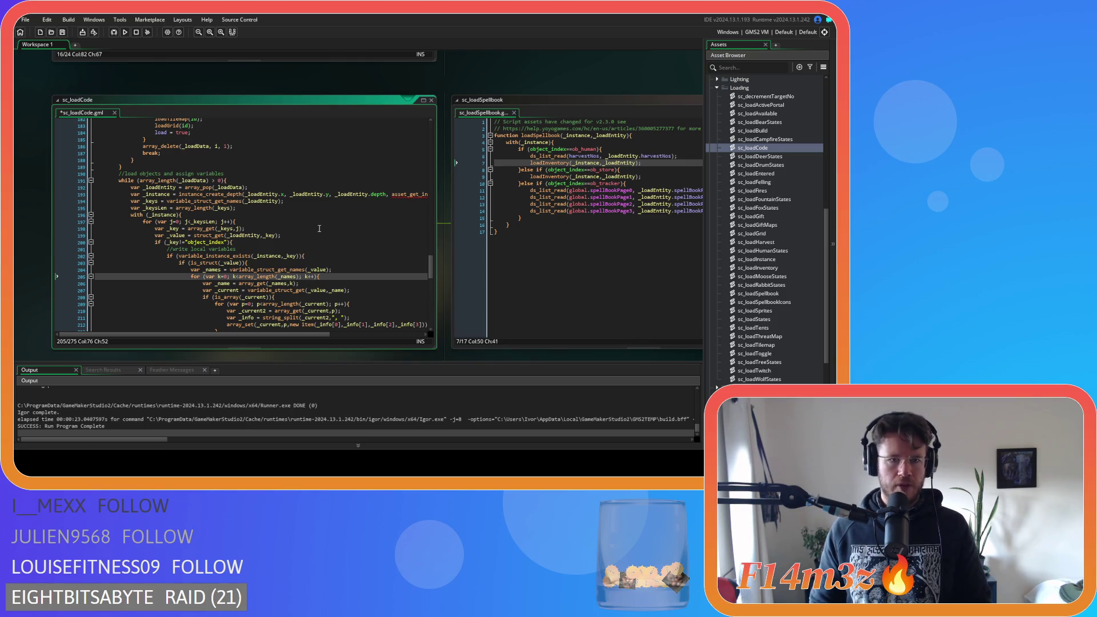
{"action": "scroll", "coordinate": [319, 229], "scroll_direction": "down", "scroll_amount": 2}
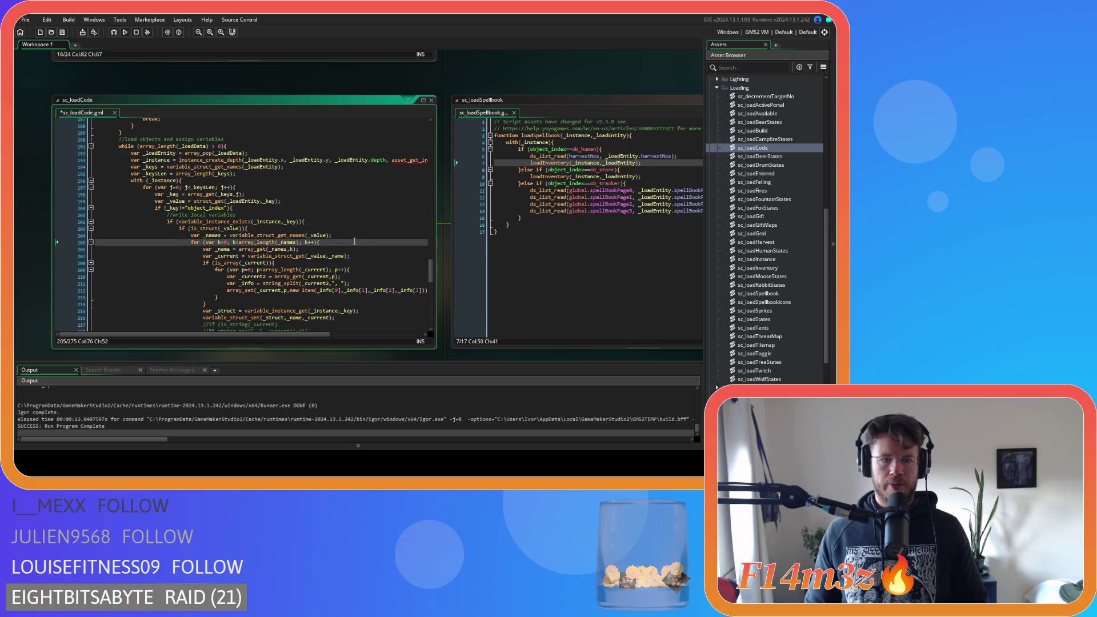
{"action": "key", "text": "Left"}
{"action": "scroll", "coordinate": [355, 242], "scroll_direction": "down", "scroll_amount": 2}
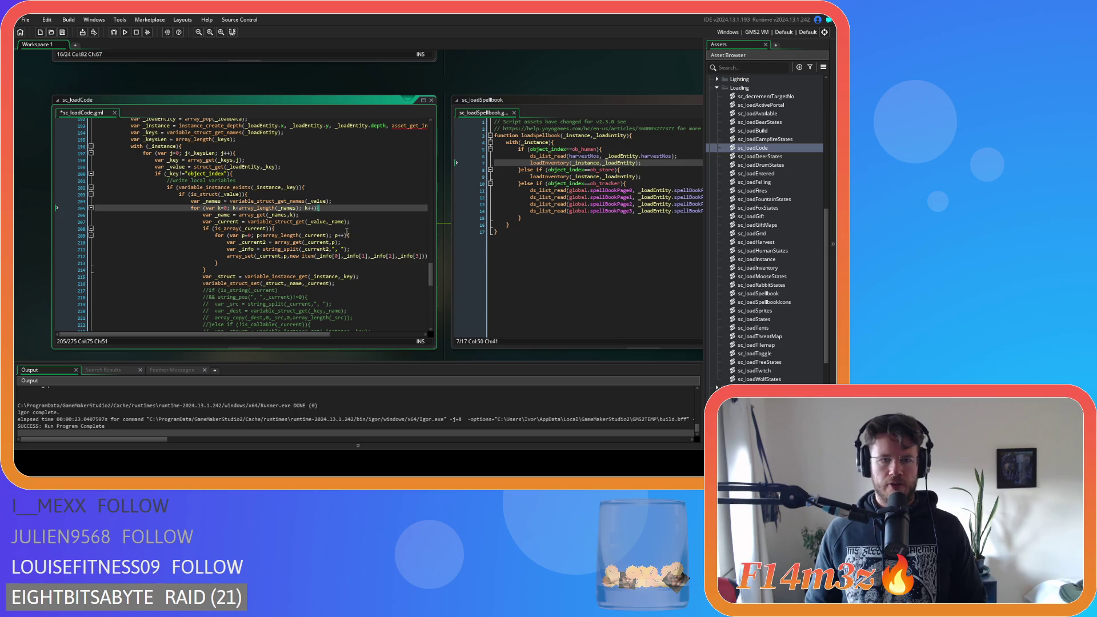
Step: Inspect the is_array check on line 208 and the _current argument of array_set
{"action": "left_click", "coordinate": [329, 228]}
{"action": "key", "text": "Left"}
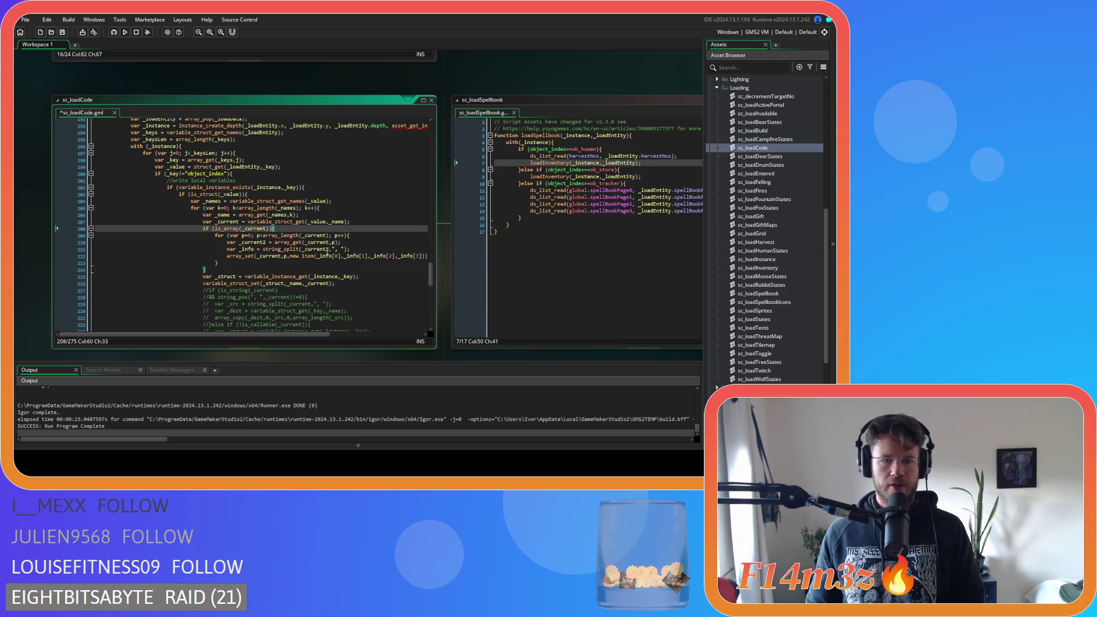
{"action": "left_click_drag", "start_coordinate": [303, 334], "coordinate": [318, 339]}
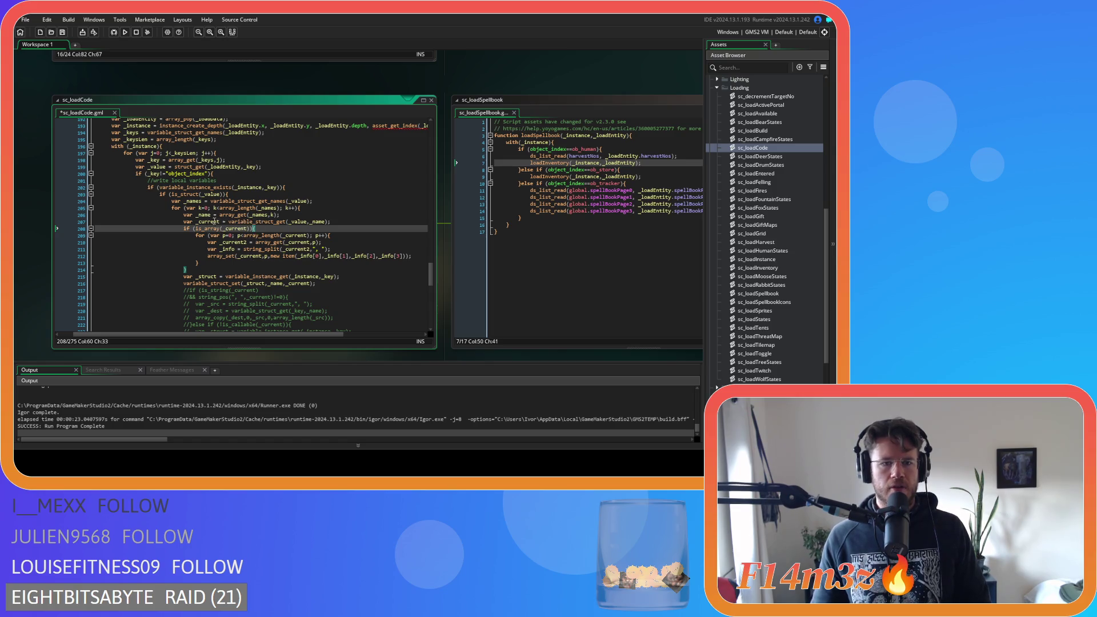
{"action": "mouse_move", "coordinate": [249, 221]}
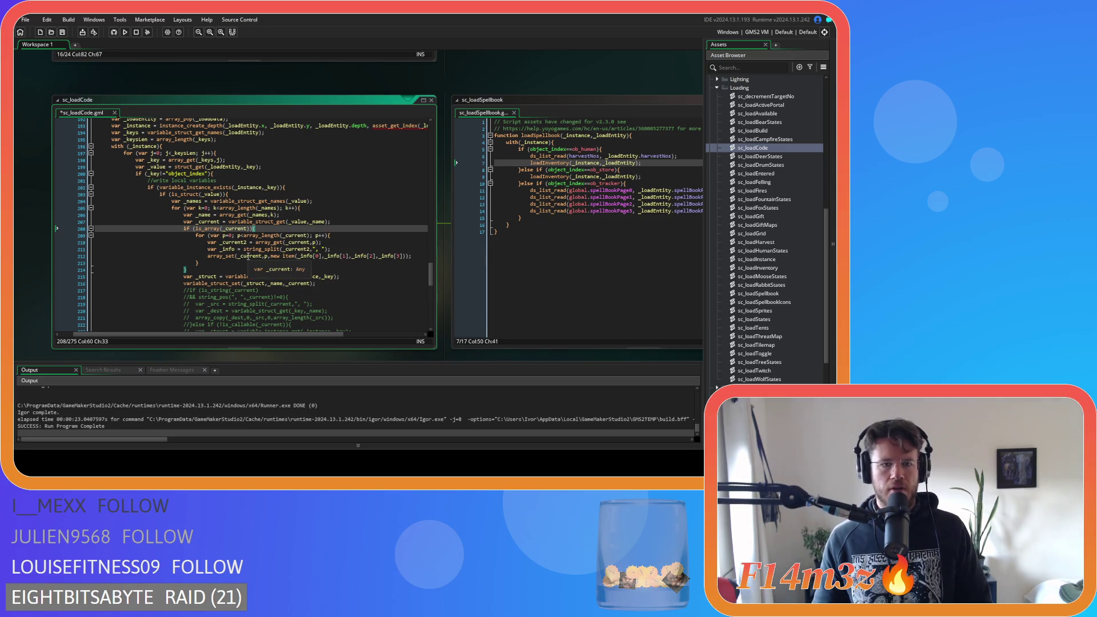
{"action": "left_click", "coordinate": [248, 257]}
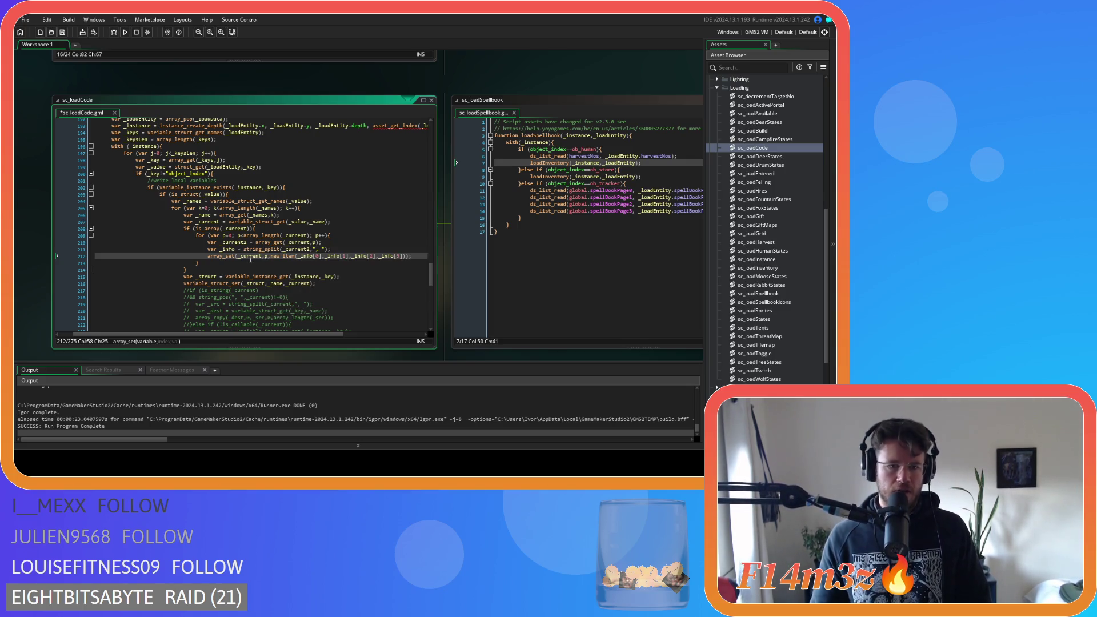
Step: Comment out the loadInventory call on line 9 of sc_loadSpellbook
{"action": "left_click", "coordinate": [650, 178]}
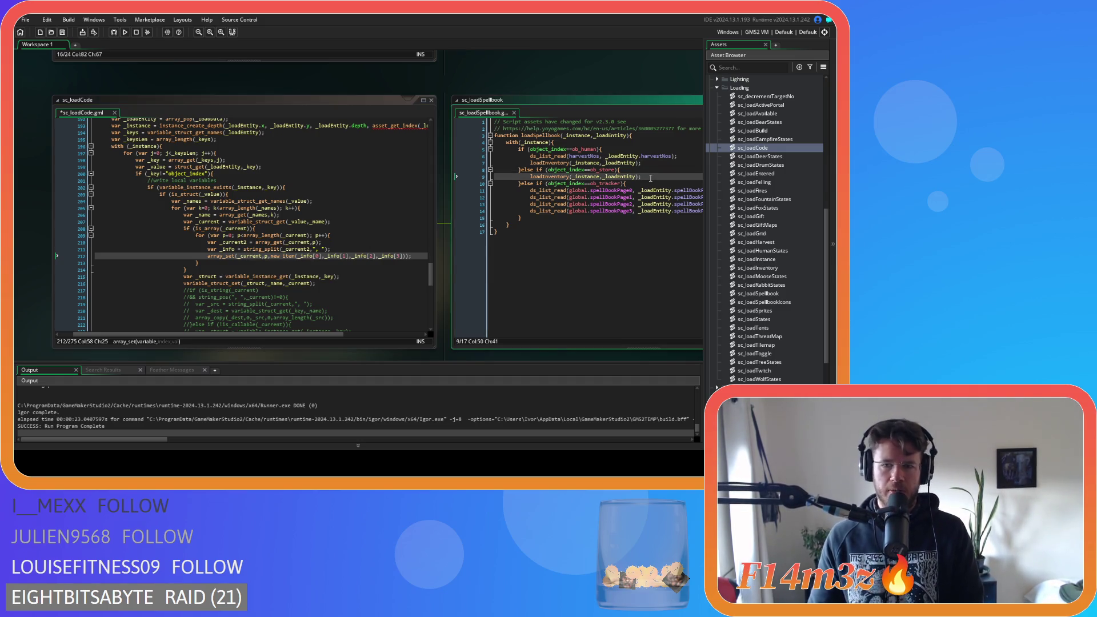
{"action": "key", "text": "ctrl+k"}
{"action": "left_click", "coordinate": [653, 161]}
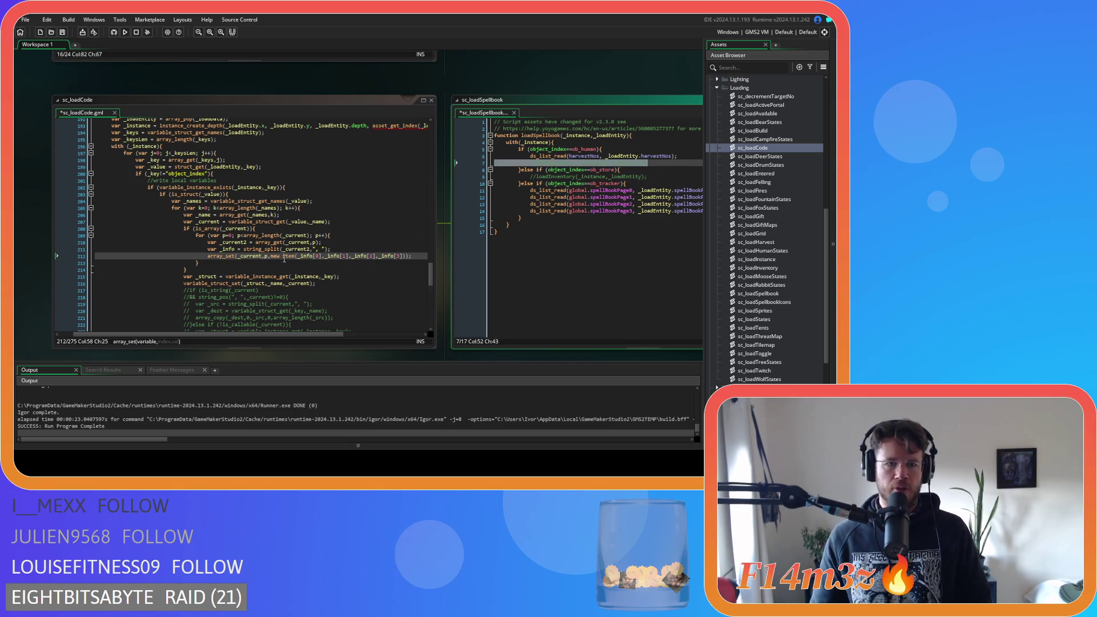
Step: Check the is_struct test on line 203 and the array_set call on line 212 in sc_loadCode
{"action": "left_click_drag", "start_coordinate": [181, 194], "coordinate": [223, 195]}
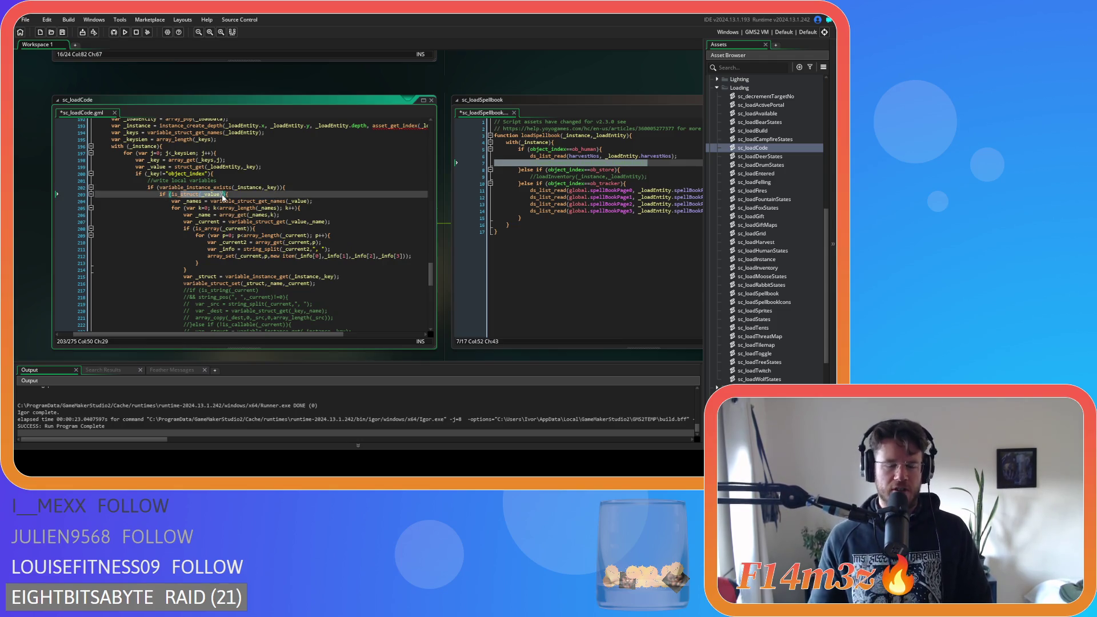
{"action": "left_click_drag", "start_coordinate": [207, 256], "coordinate": [409, 256]}
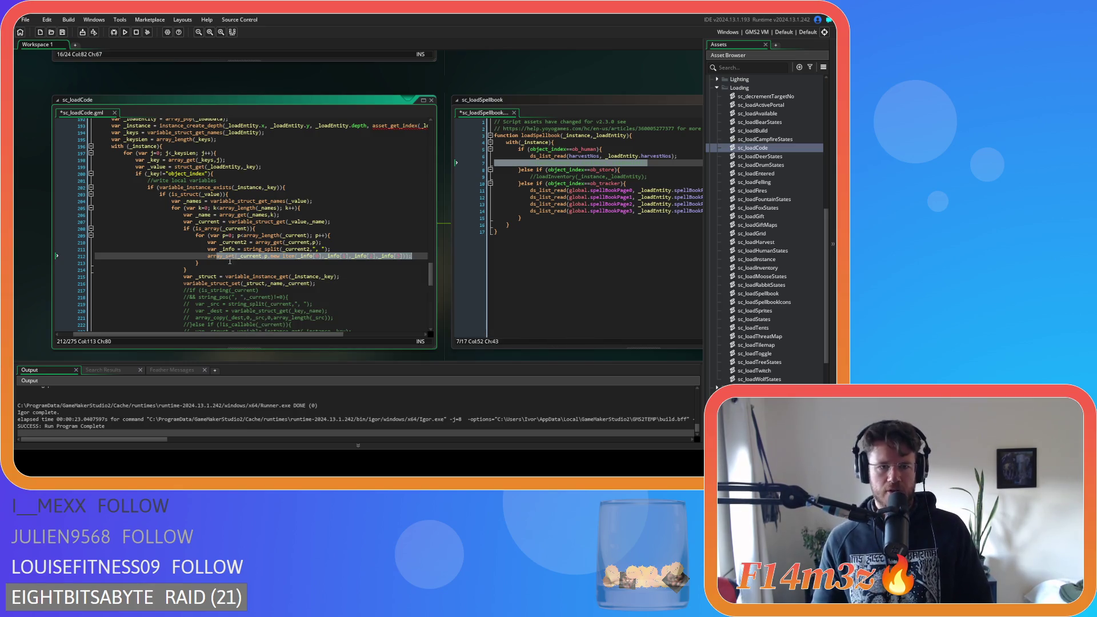
{"action": "left_click", "coordinate": [216, 256]}
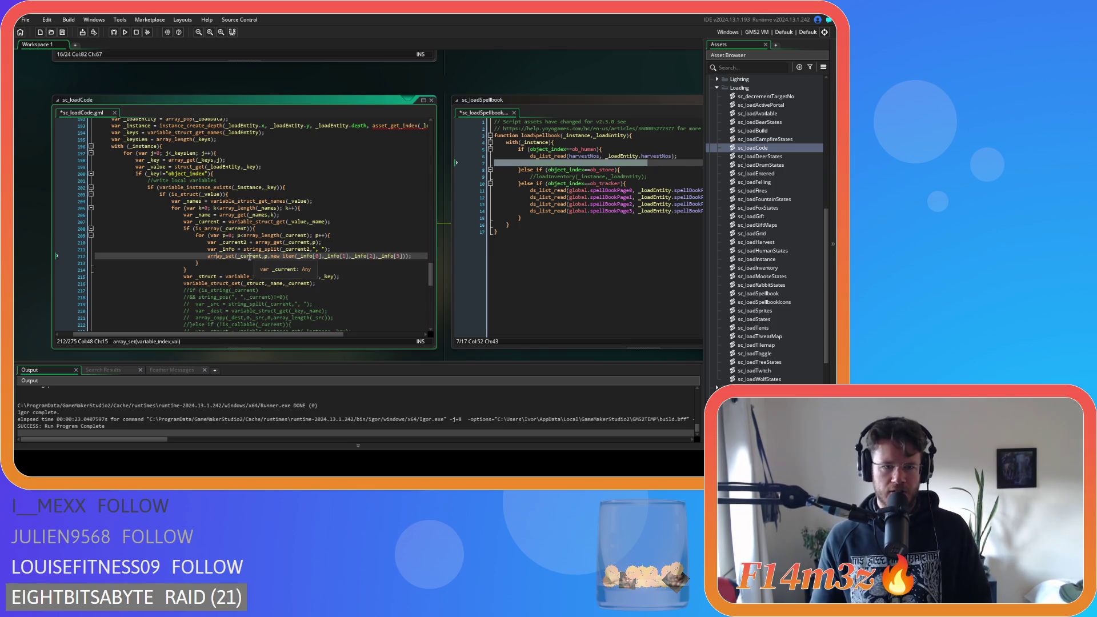
{"action": "mouse_move", "coordinate": [277, 279]}
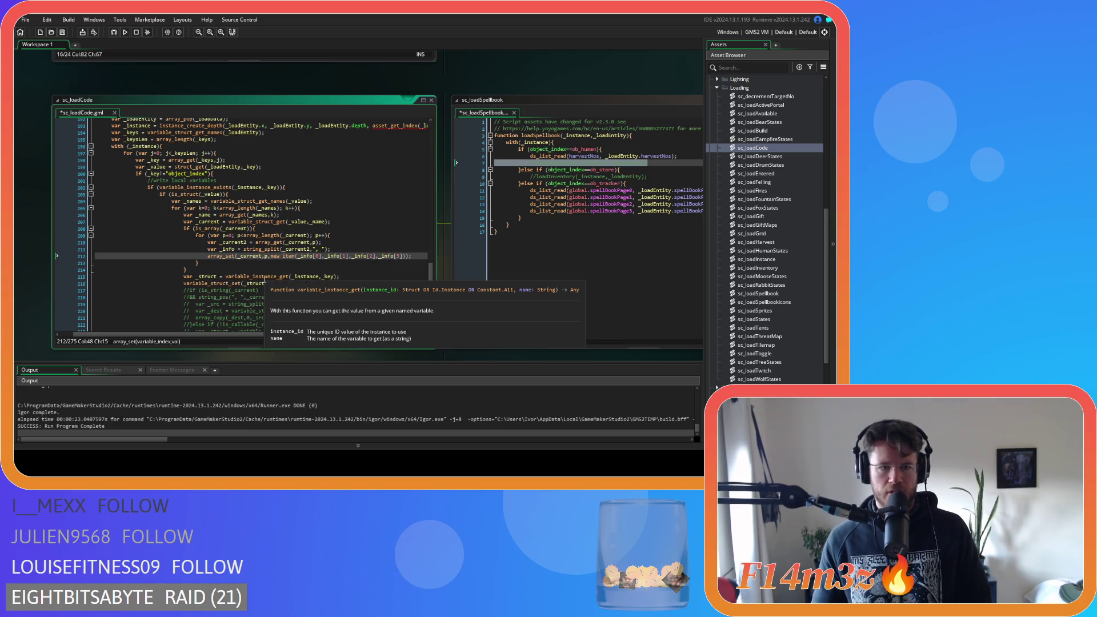
{"action": "left_click", "coordinate": [304, 277]}
Step: Inspect the _key lookup and the name and value arguments of variable_struct_set
{"action": "left_click", "coordinate": [324, 277]}
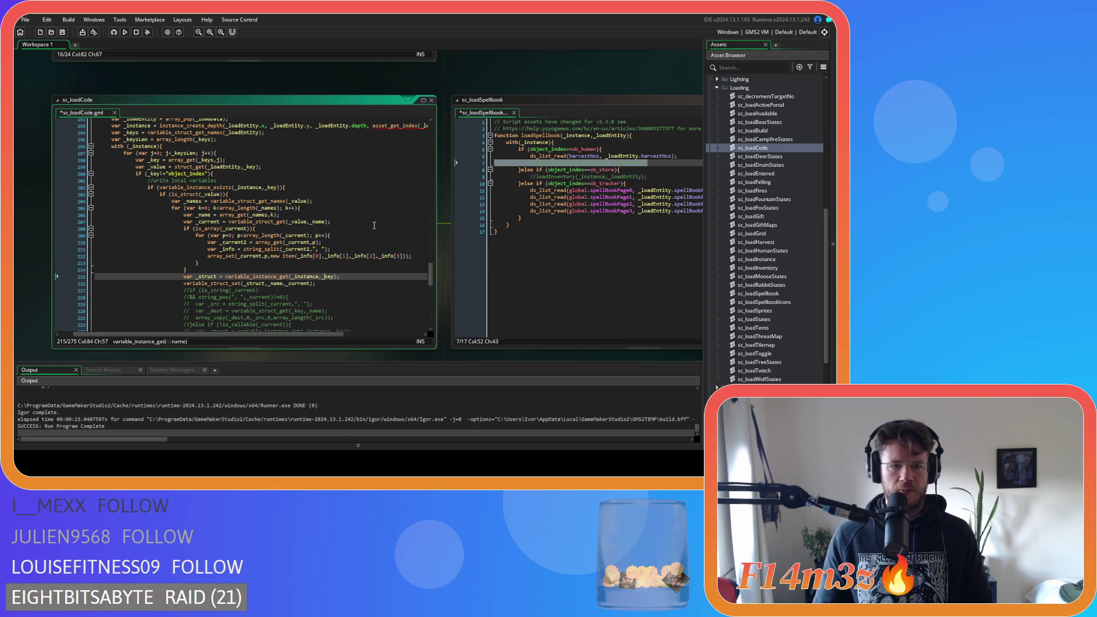
{"action": "mouse_move", "coordinate": [362, 252]}
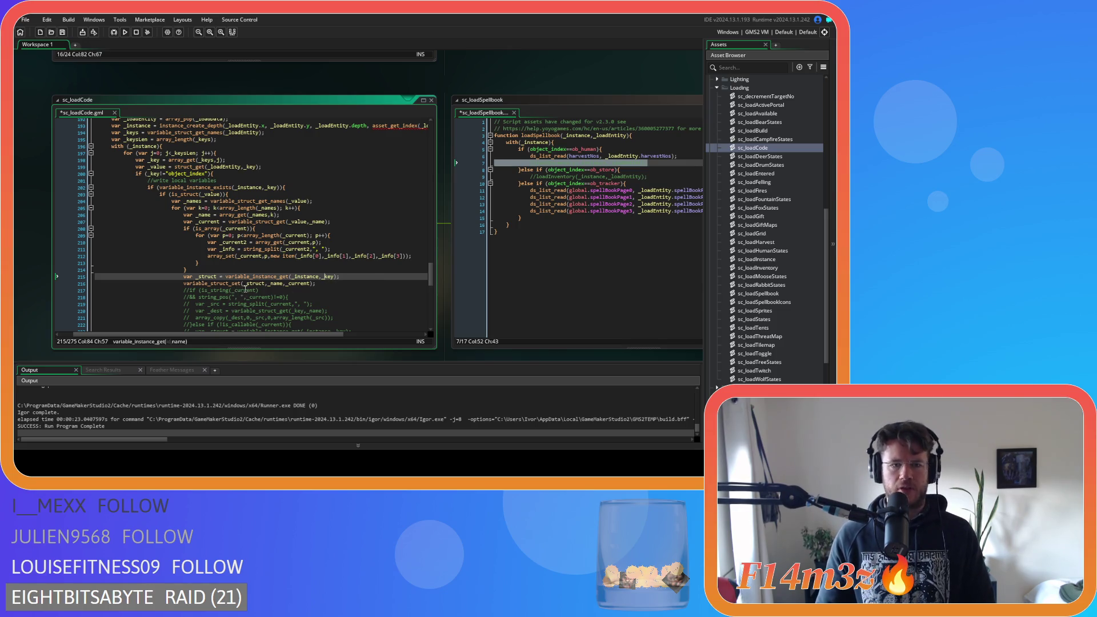
{"action": "left_click", "coordinate": [276, 284]}
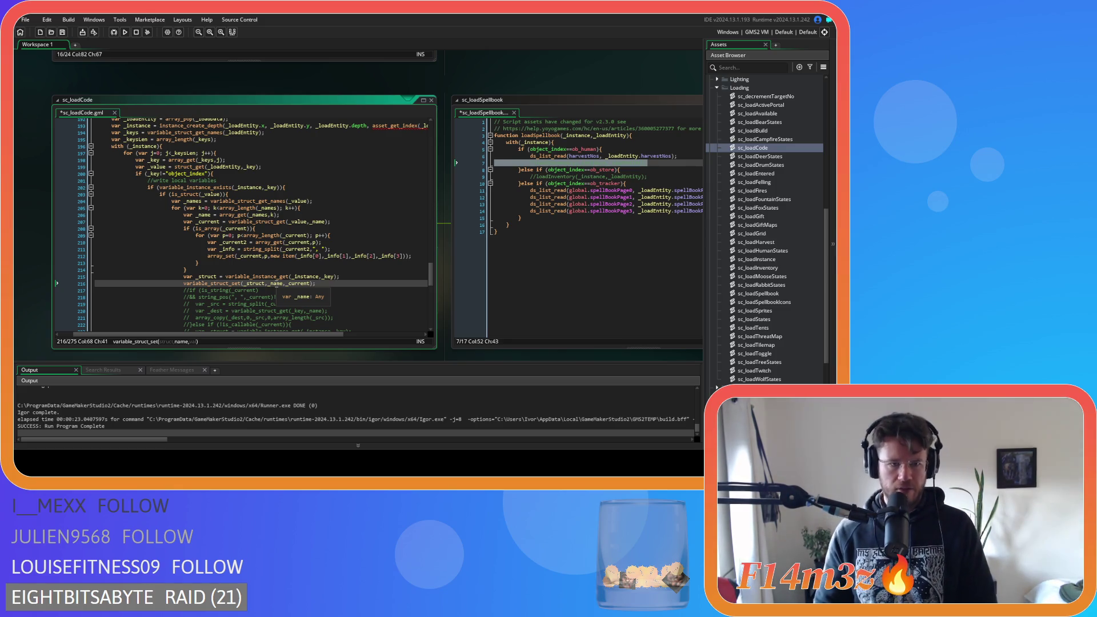
{"action": "left_click", "coordinate": [288, 284]}
{"action": "left_click", "coordinate": [270, 284]}
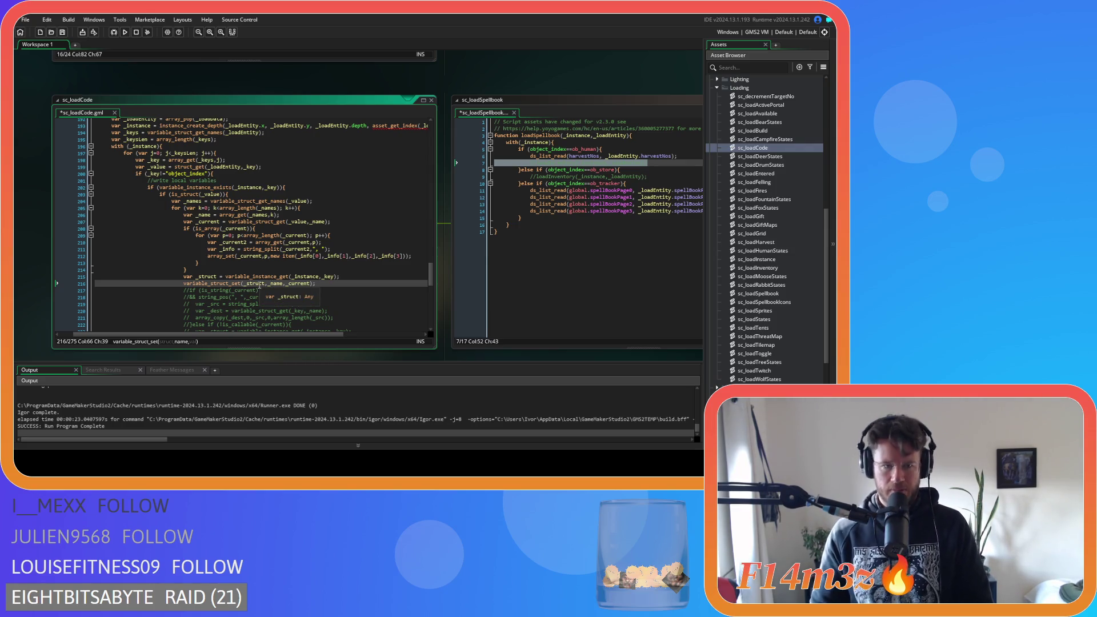
{"action": "mouse_move", "coordinate": [257, 250]}
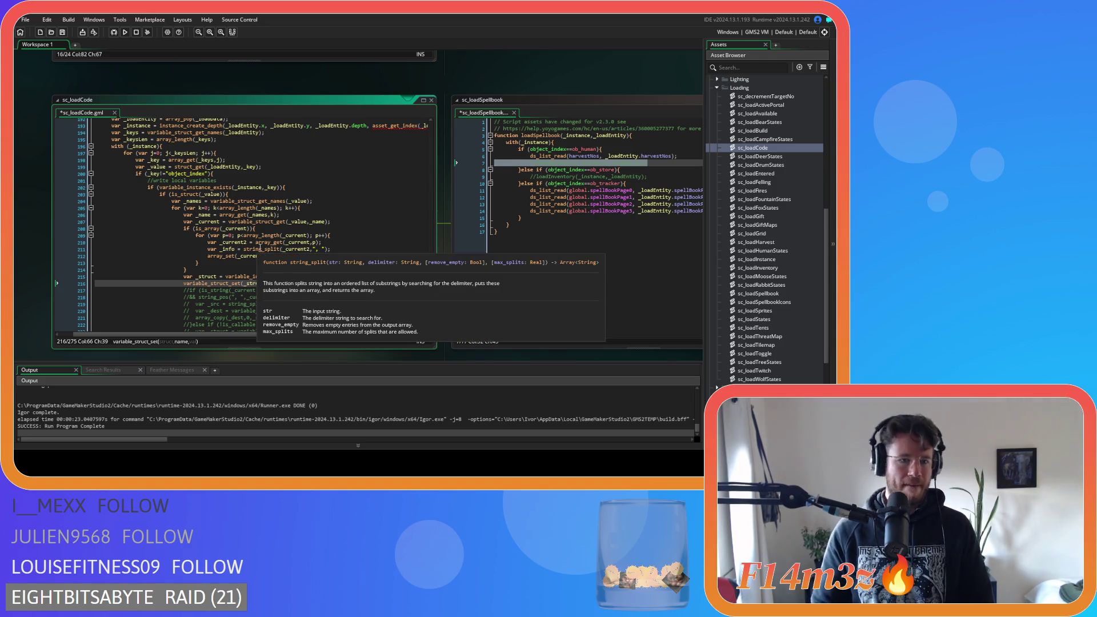
{"action": "left_click", "coordinate": [256, 228]}
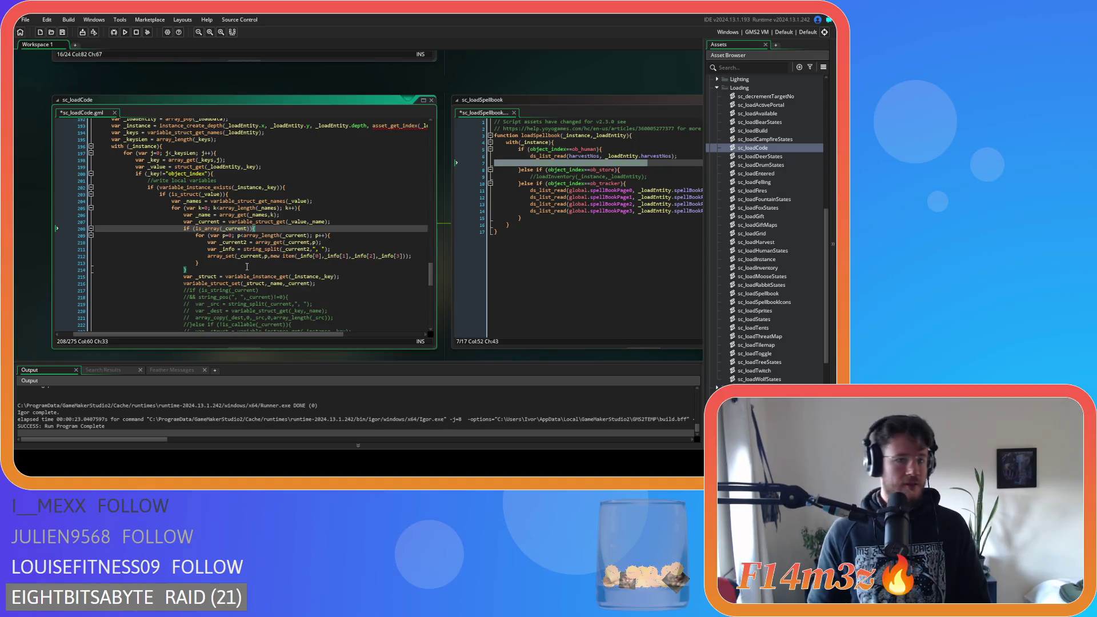
Step: Cut the two struct-writing lines and add a blank line after the inner loop's brace
{"action": "left_click_drag", "start_coordinate": [316, 284], "coordinate": [183, 279]}
{"action": "key", "text": "ctrl+c"}
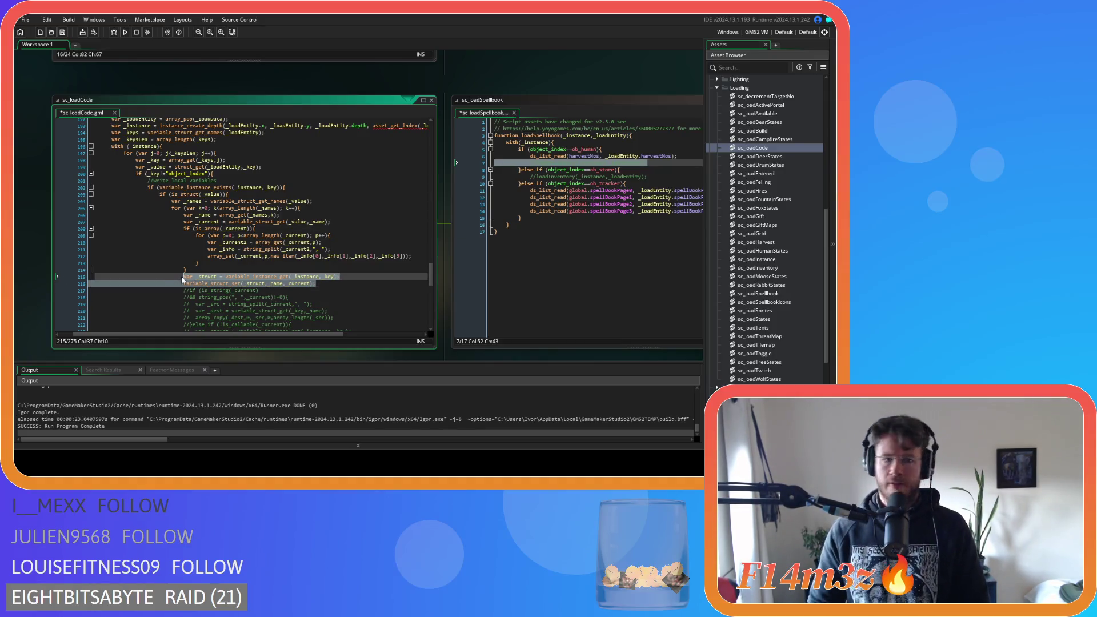
{"action": "key", "text": "Delete"}
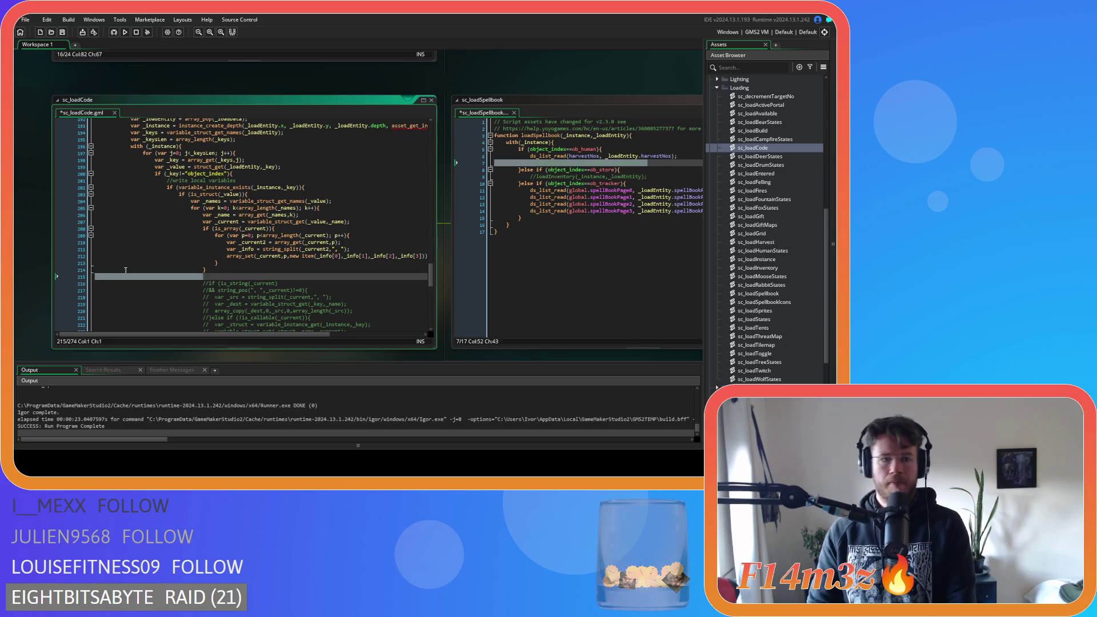
{"action": "key", "text": "BackSpace"}
{"action": "left_click", "coordinate": [244, 264]}
{"action": "key", "text": "Return"}
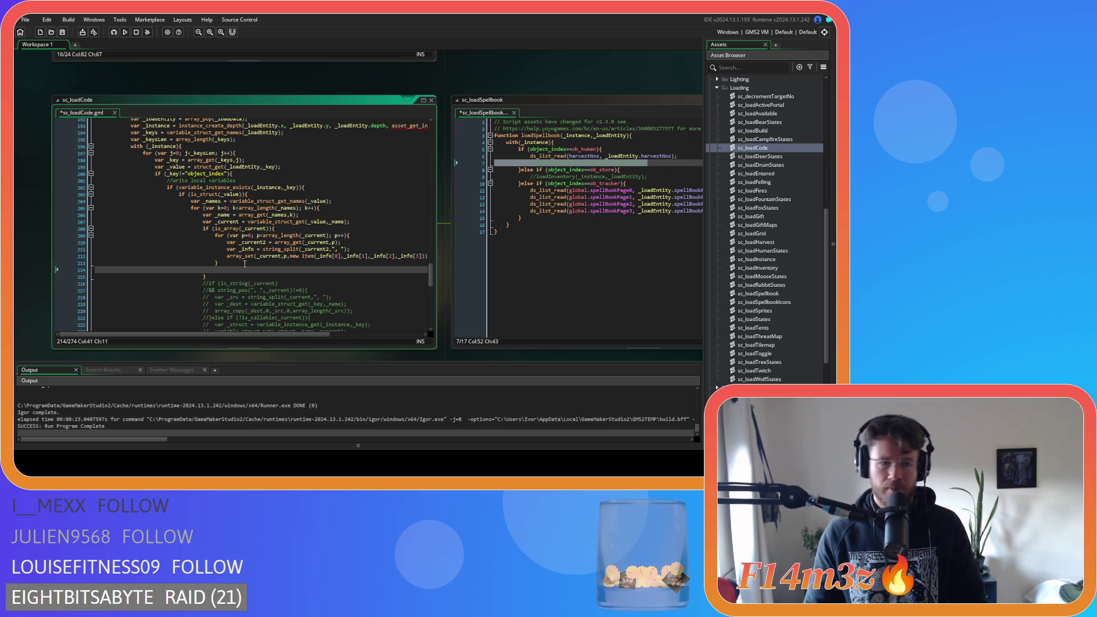
Step: Paste the _struct lookup and variable_struct_set lines into the is_array block, indented, with a semicolon, and save
{"action": "key", "text": "ctrl+v"}
{"action": "key", "text": "Home"}
{"action": "key", "text": "Tab"}
{"action": "scroll", "coordinate": [257, 275], "scroll_direction": "down", "scroll_amount": 4}
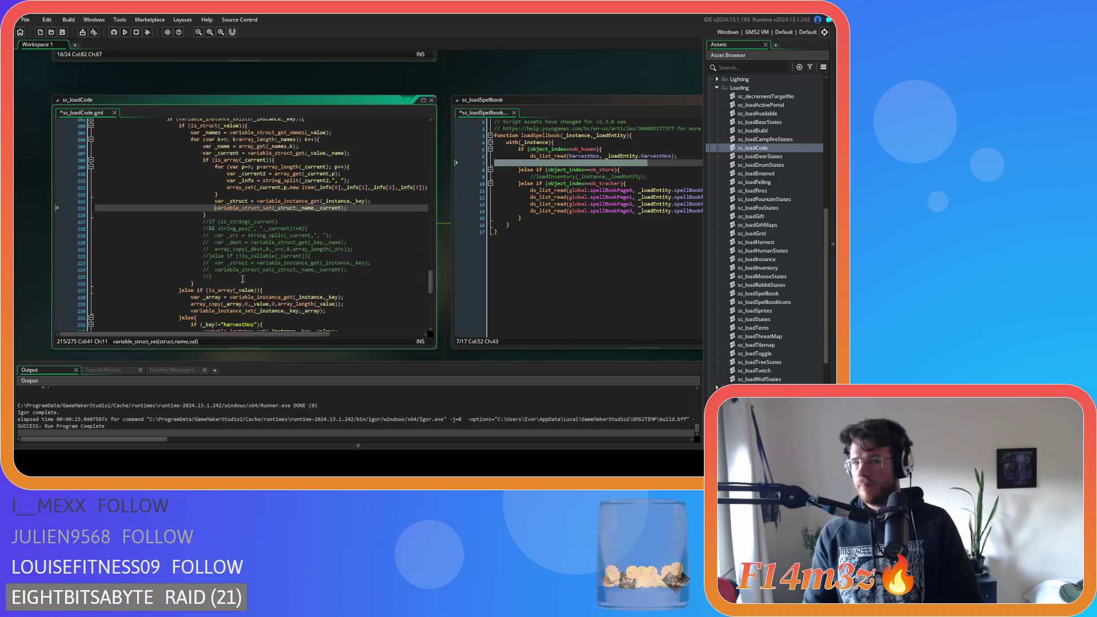
{"action": "scroll", "coordinate": [317, 261], "scroll_direction": "up", "scroll_amount": 2}
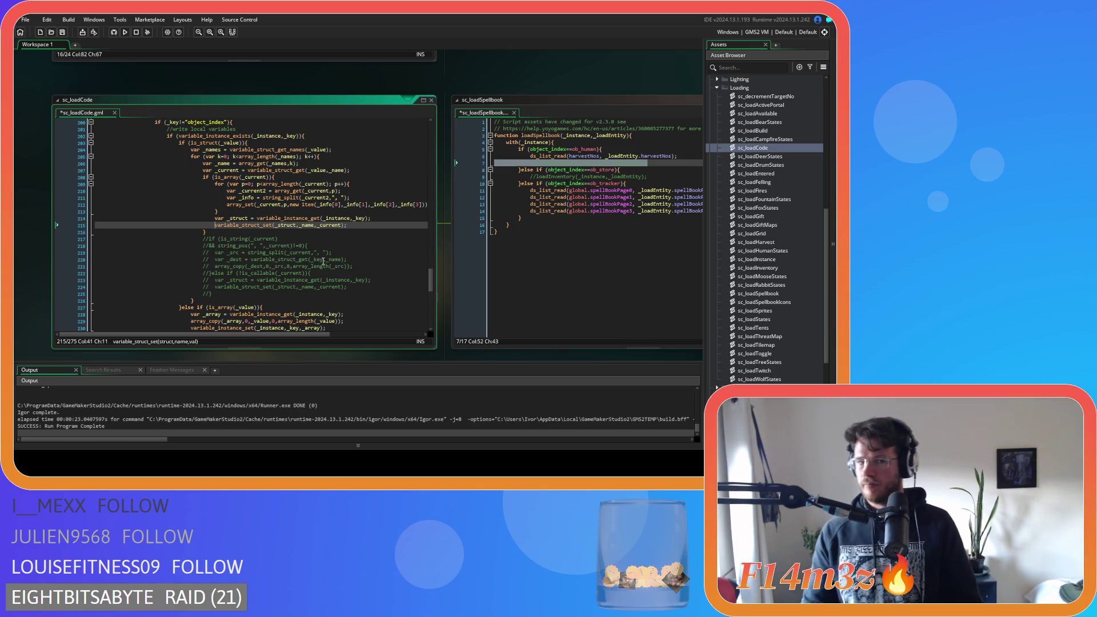
{"action": "type", "text": ";"}
{"action": "key", "text": "ctrl+s"}
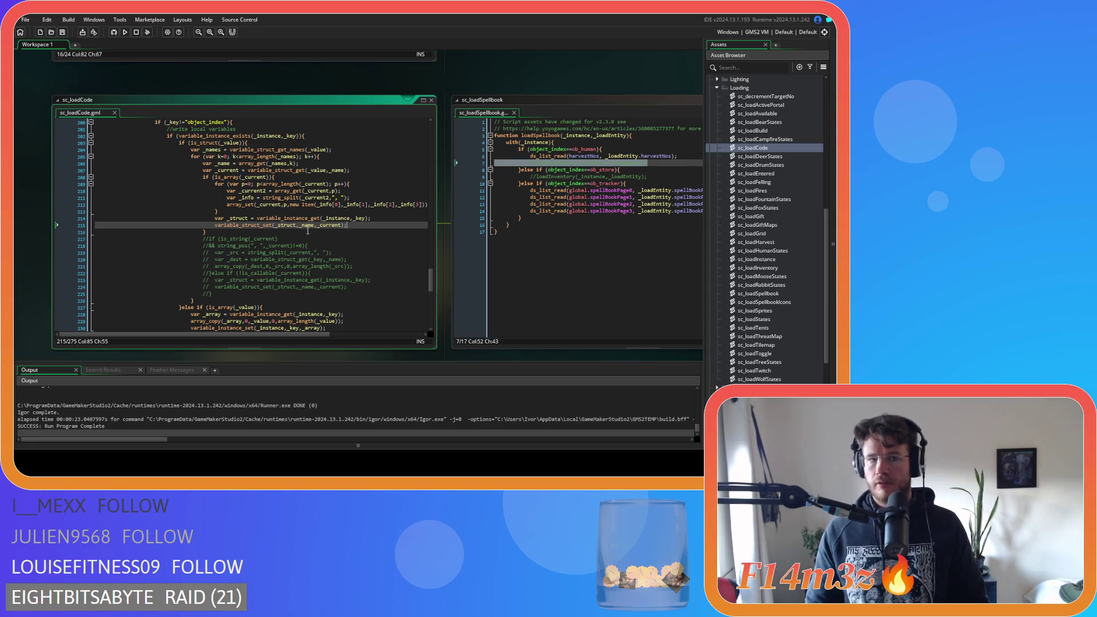
{"action": "mouse_move", "coordinate": [290, 219]}
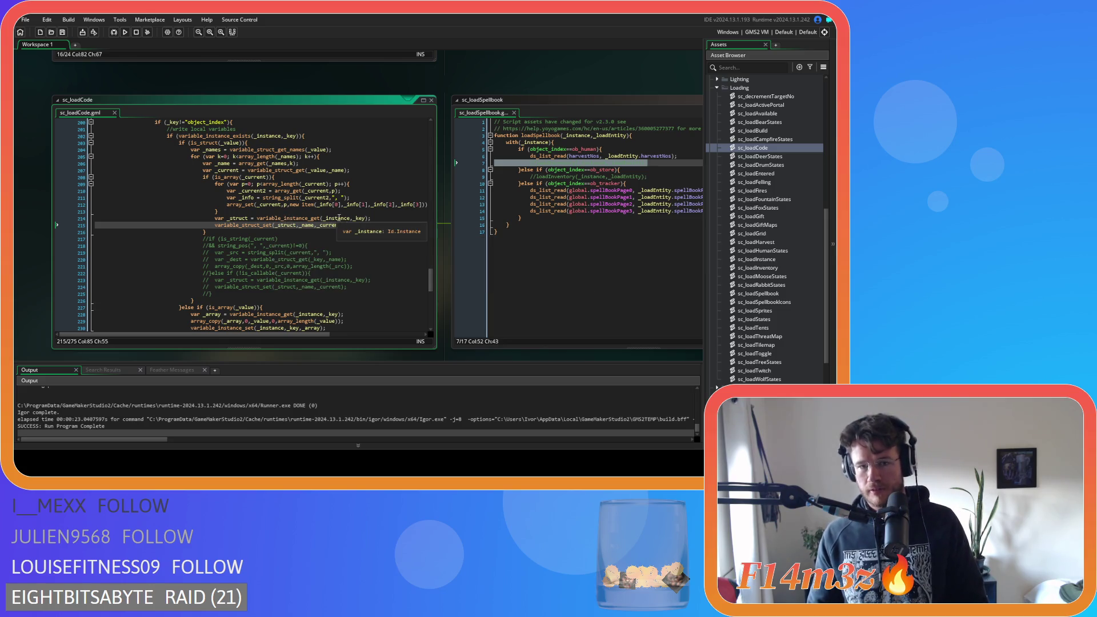
{"action": "mouse_move", "coordinate": [355, 220]}
{"action": "scroll", "coordinate": [356, 220], "scroll_direction": "up", "scroll_amount": 2}
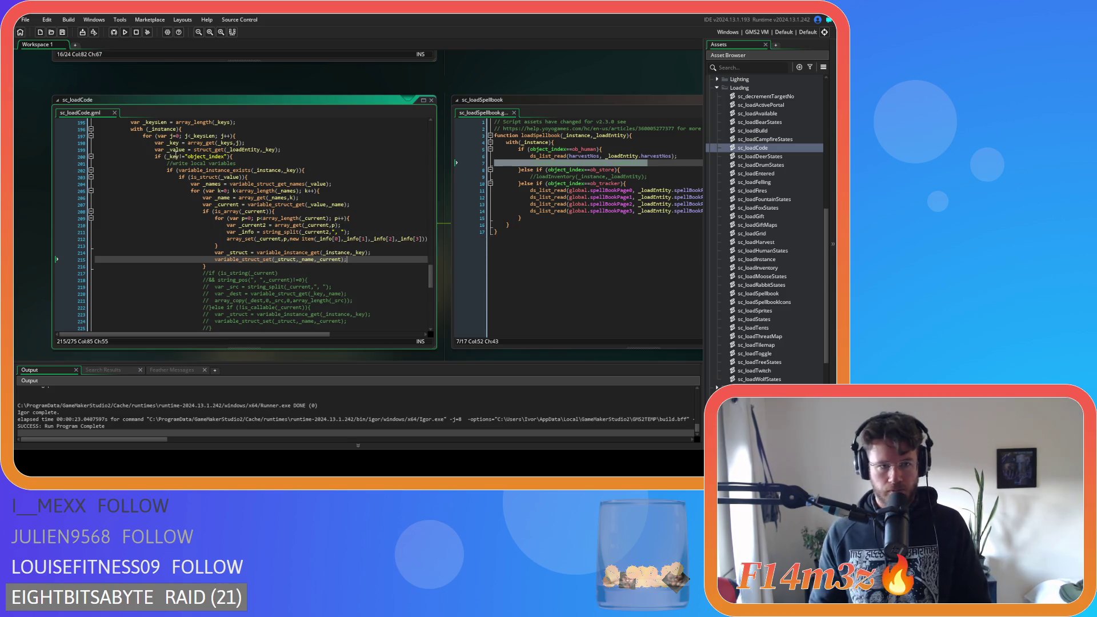
{"action": "mouse_move", "coordinate": [195, 151]}
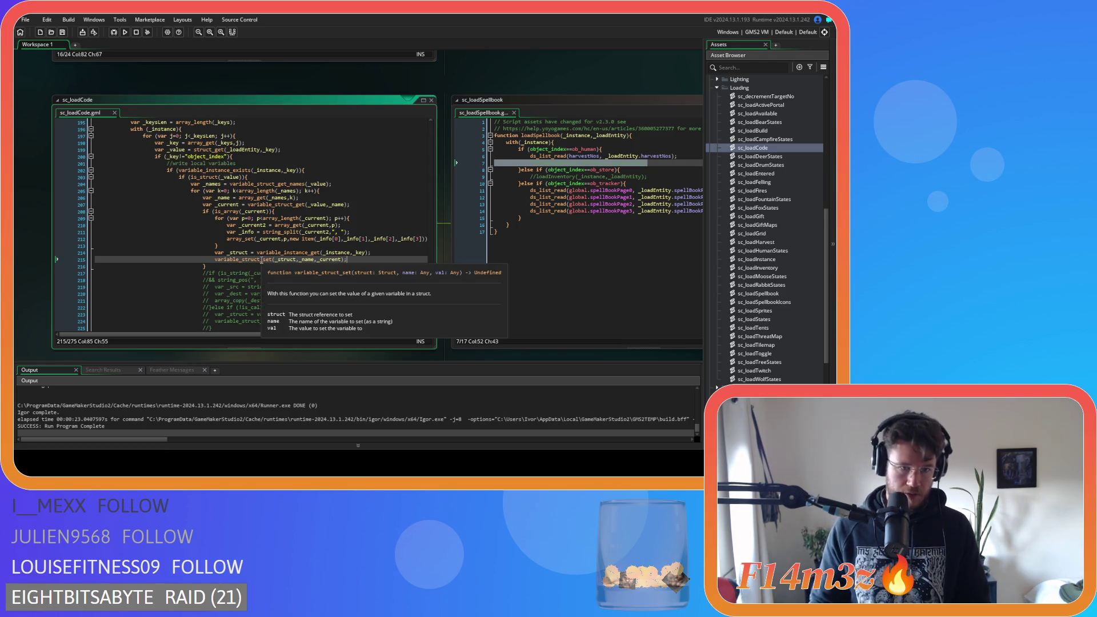
{"action": "mouse_move", "coordinate": [261, 261]}
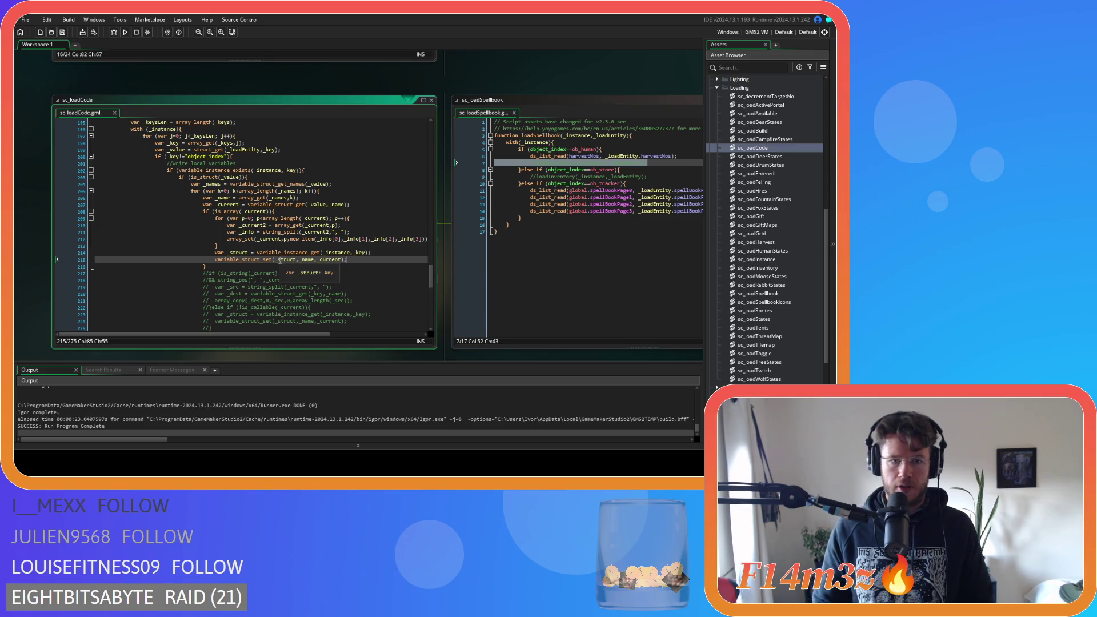
{"action": "left_click", "coordinate": [303, 259]}
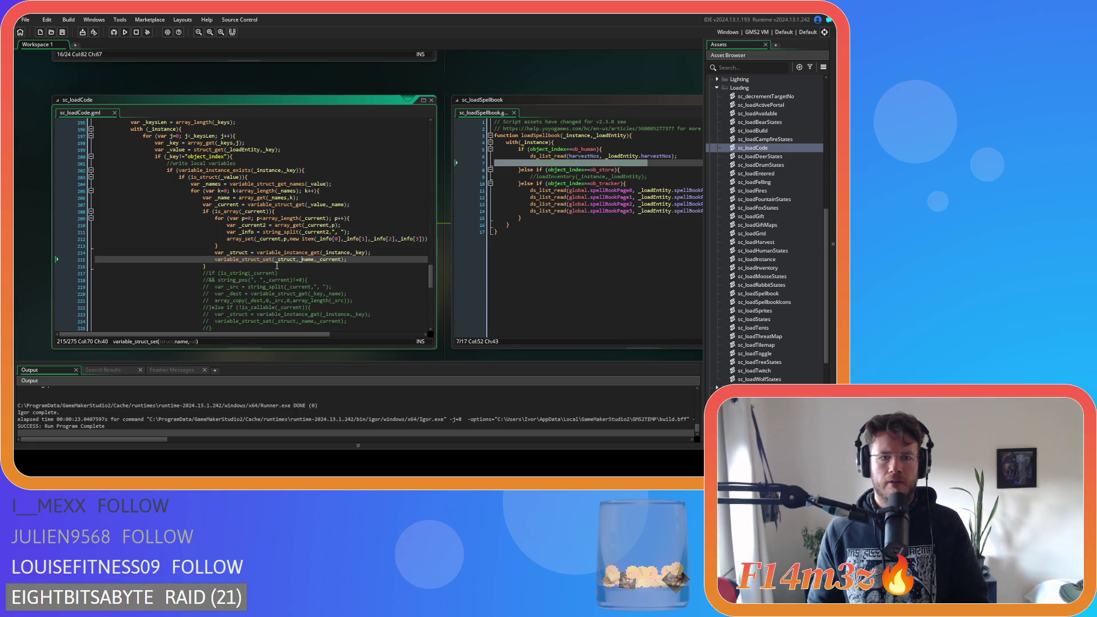
{"action": "mouse_move", "coordinate": [333, 261]}
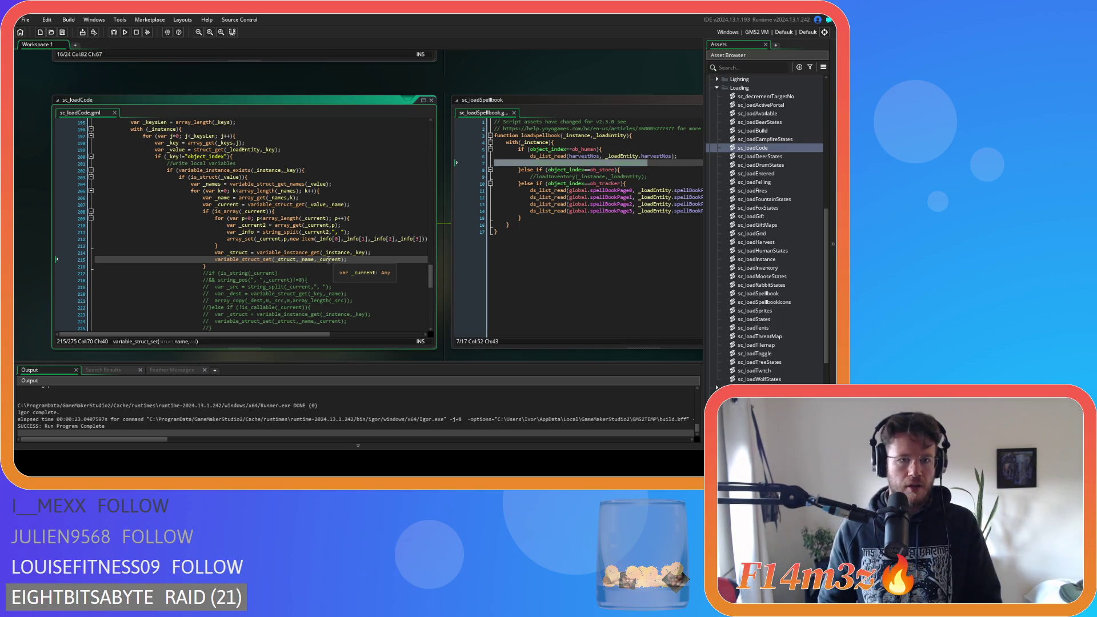
{"action": "left_click", "coordinate": [348, 260]}
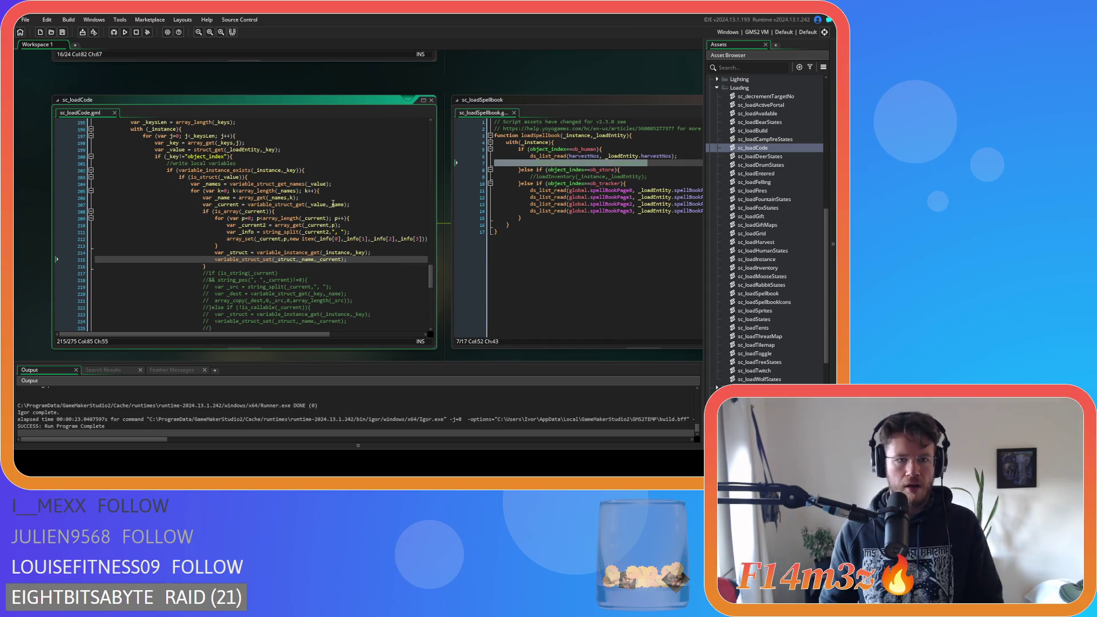
{"action": "left_click", "coordinate": [335, 192]}
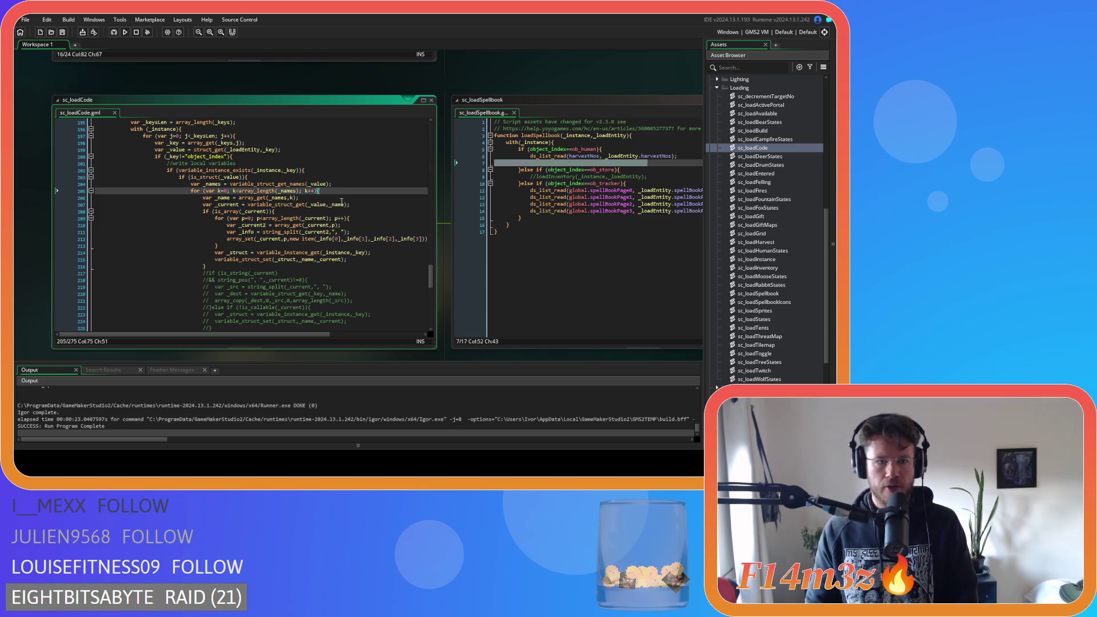
Step: Cut the two struct-writing lines back out of the is_array block and join the leftover blank line
{"action": "scroll", "coordinate": [341, 201], "scroll_direction": "down", "scroll_amount": 3}
{"action": "left_click_drag", "start_coordinate": [348, 208], "coordinate": [217, 203]}
{"action": "key", "text": "Delete"}
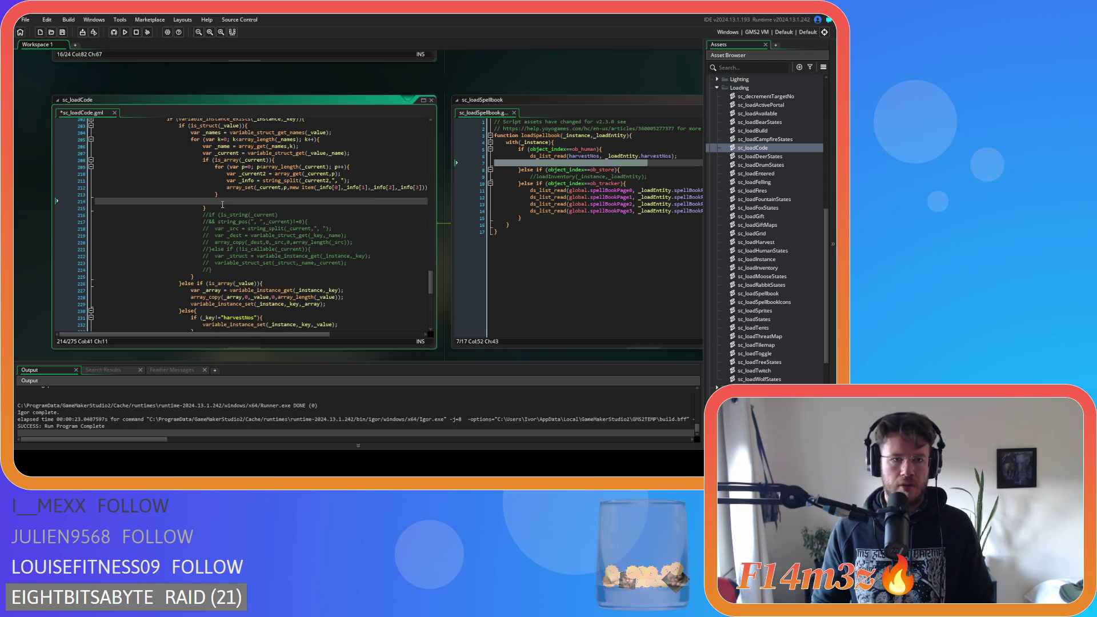
{"action": "key", "text": "Up"}
{"action": "key", "text": "End"}
{"action": "key", "text": "Delete"}
Step: Check where the is_array and names loops close, then undo to restore lines 214–215
{"action": "left_click", "coordinate": [192, 269]}
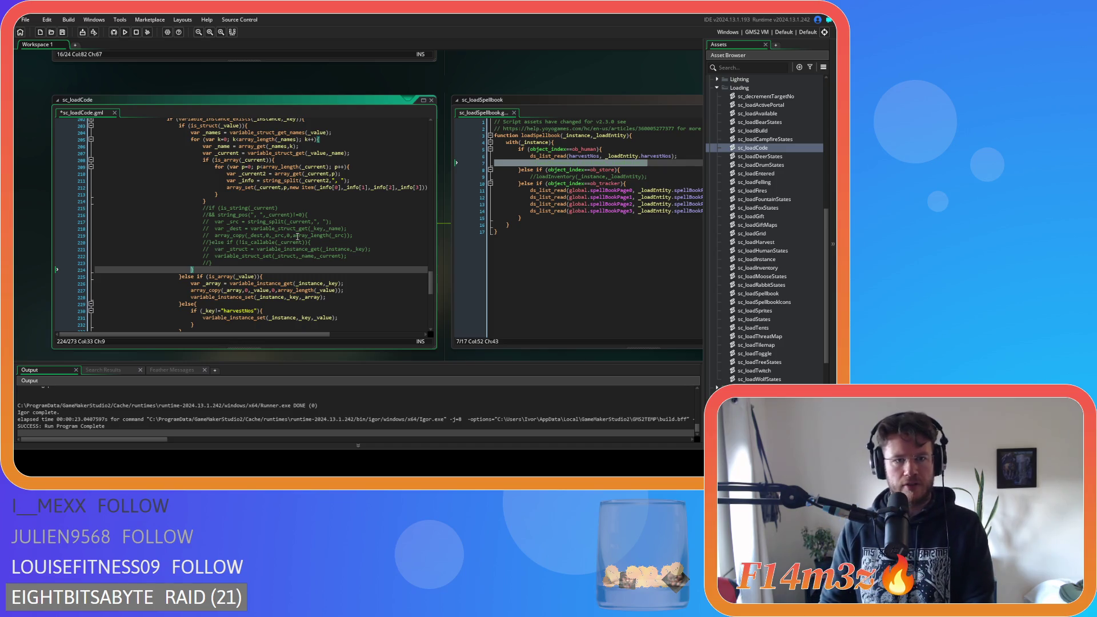
{"action": "left_click", "coordinate": [279, 160]}
{"action": "left_click", "coordinate": [203, 270]}
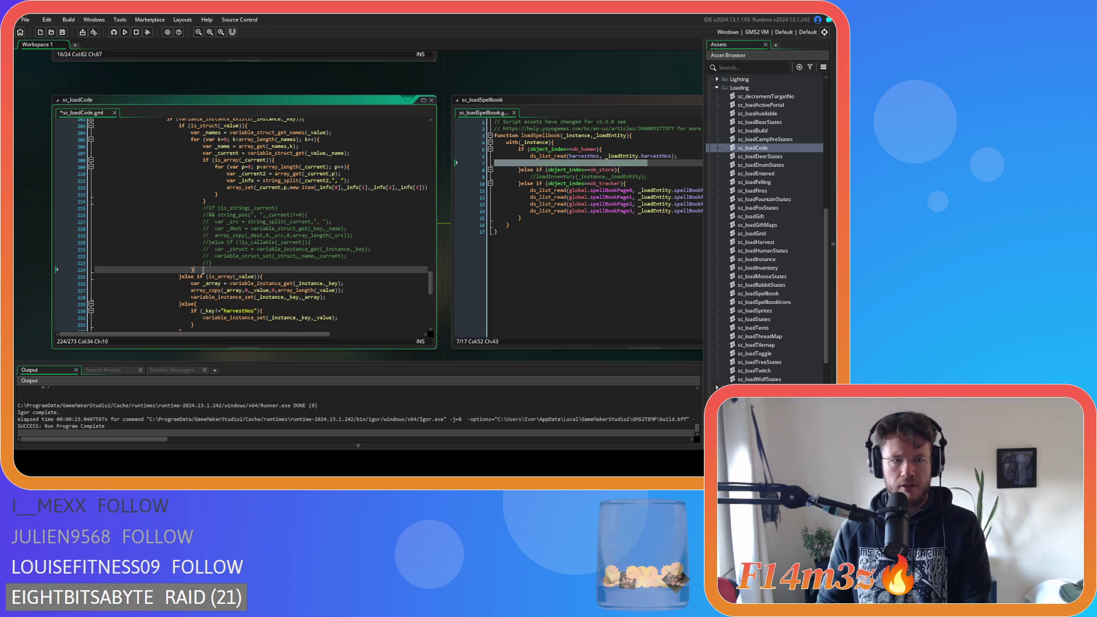
{"action": "key", "text": "Left"}
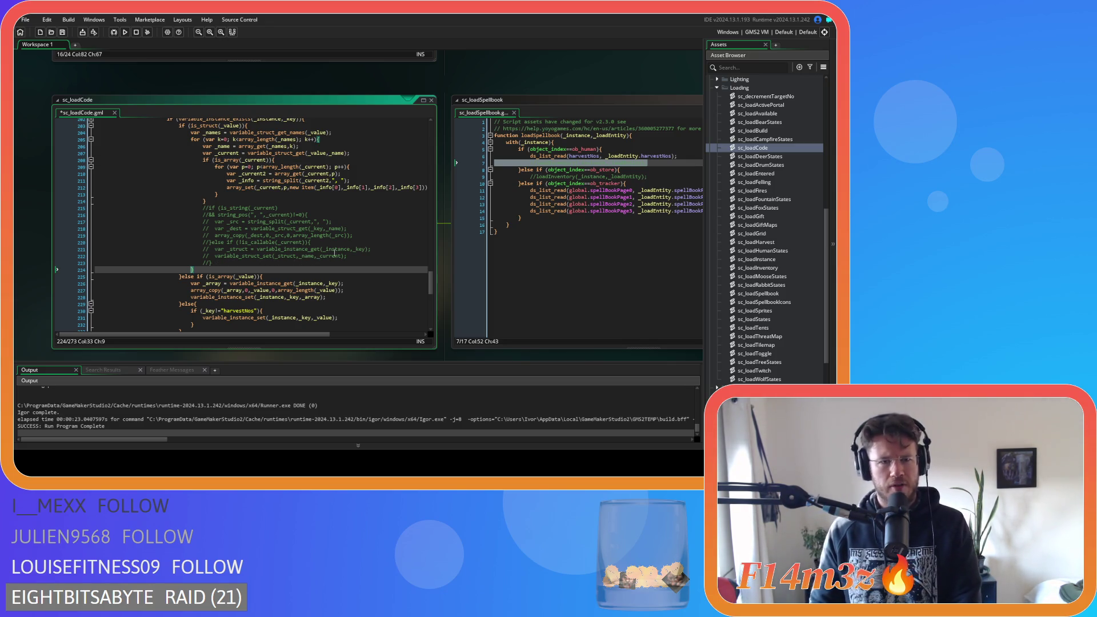
{"action": "left_click", "coordinate": [357, 167]}
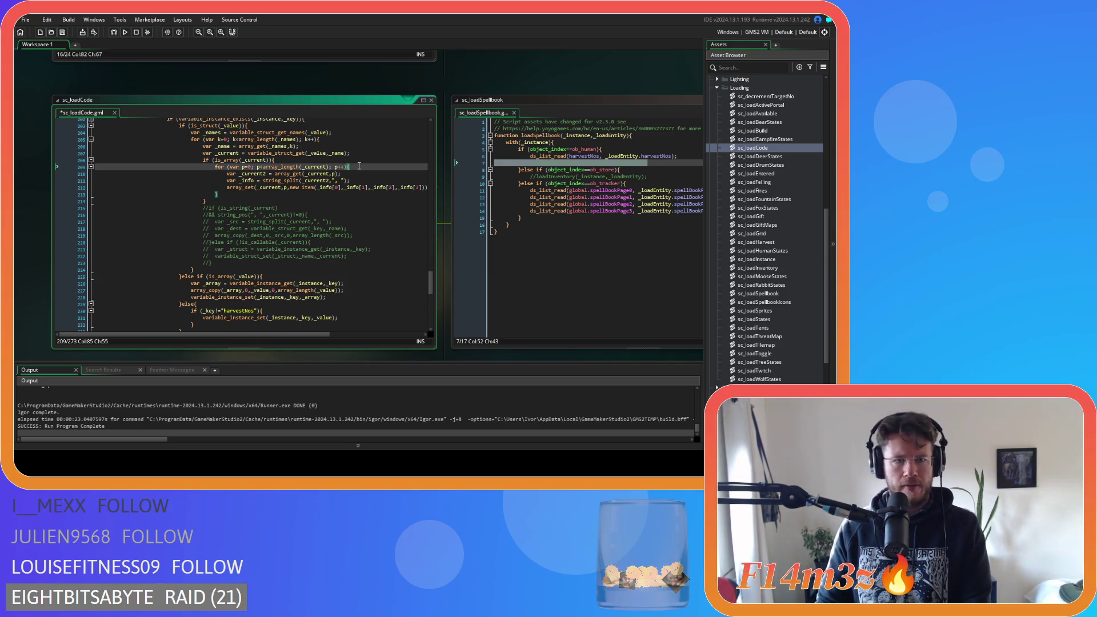
{"action": "left_click", "coordinate": [346, 139]}
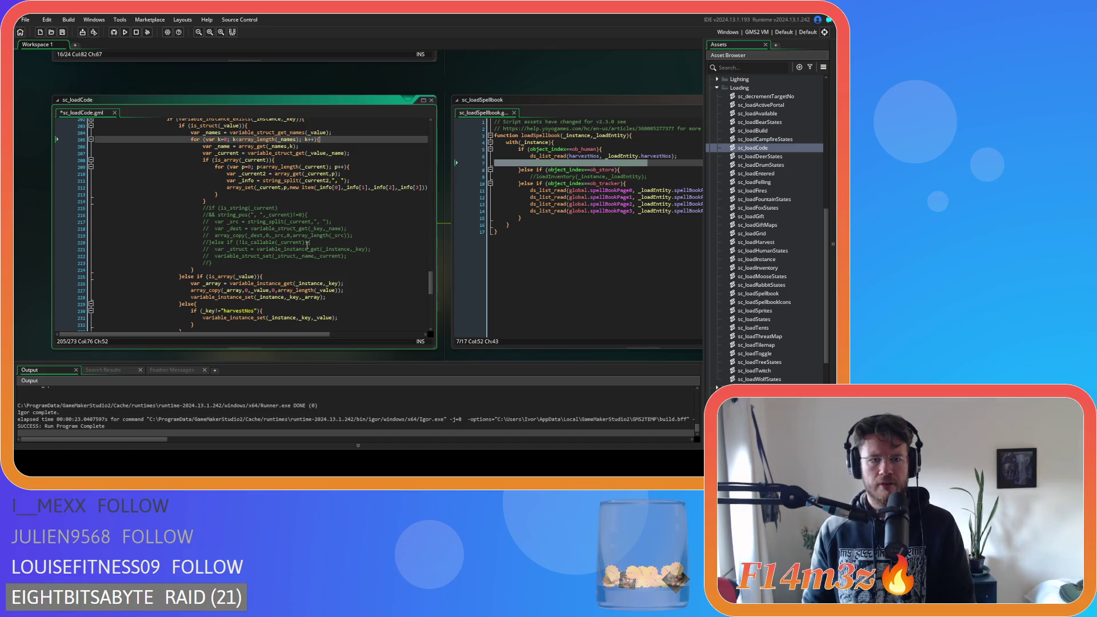
{"action": "key", "text": "ctrl+z"}
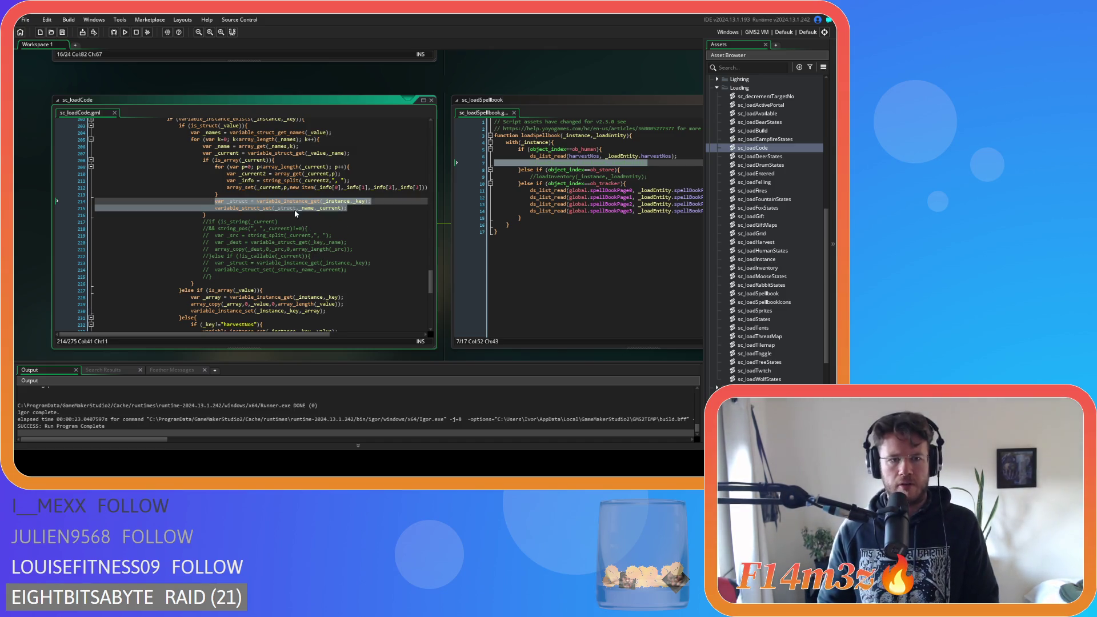
{"action": "left_click", "coordinate": [354, 167]}
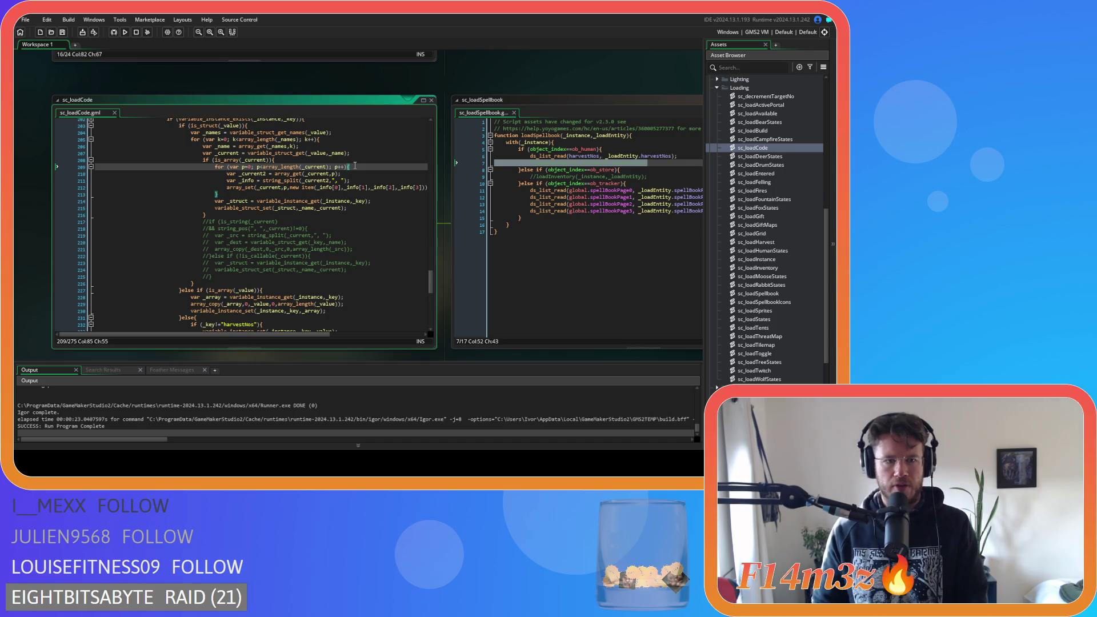
{"action": "left_click", "coordinate": [267, 215]}
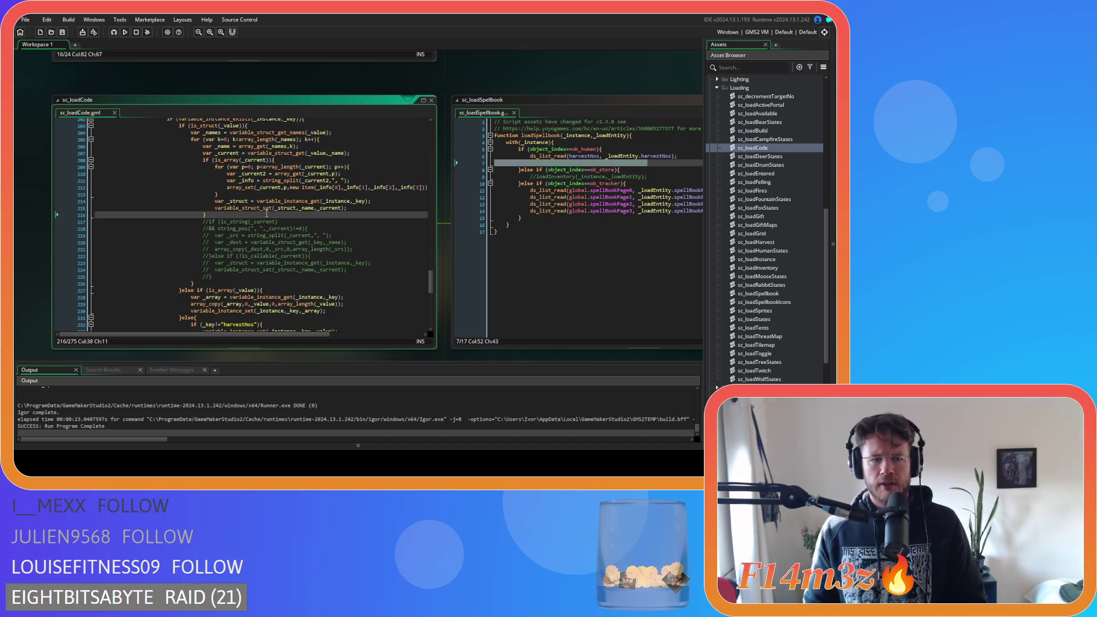
Step: Build and run the game, which reaches the Entheogen title menu then fails with non-zero exit status
{"action": "key", "text": "F5"}
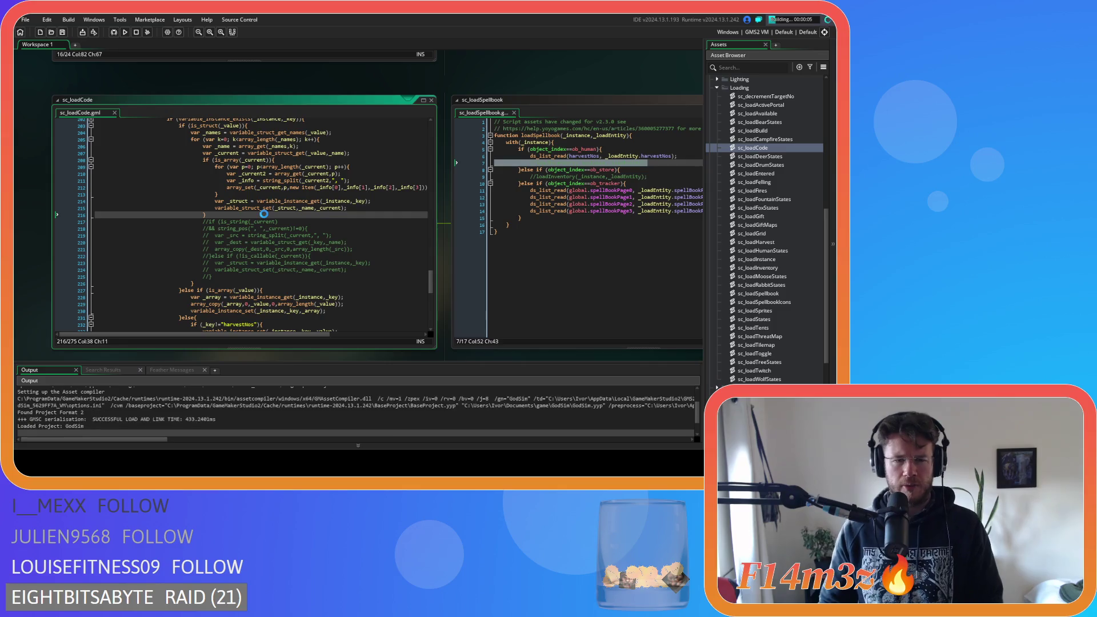
{"action": "mouse_move", "coordinate": [256, 203]}
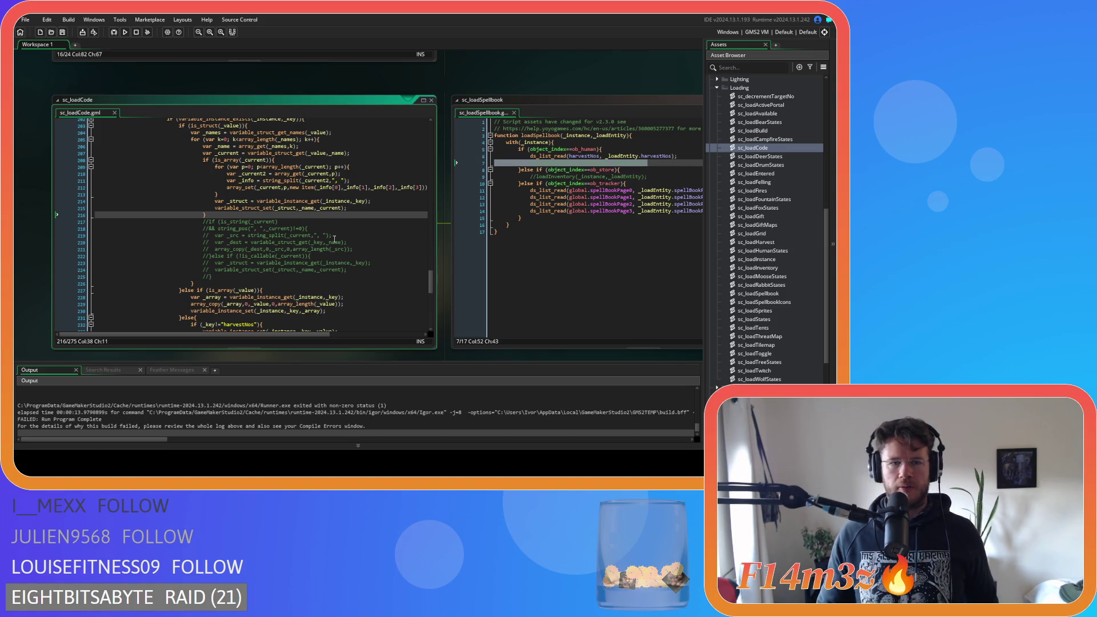
{"action": "left_click", "coordinate": [313, 201]}
Step: Scroll the Output log to the index [3] out of range [1] error at sc_loadCode line 212
{"action": "scroll", "coordinate": [377, 256], "scroll_direction": "up", "scroll_amount": 2}
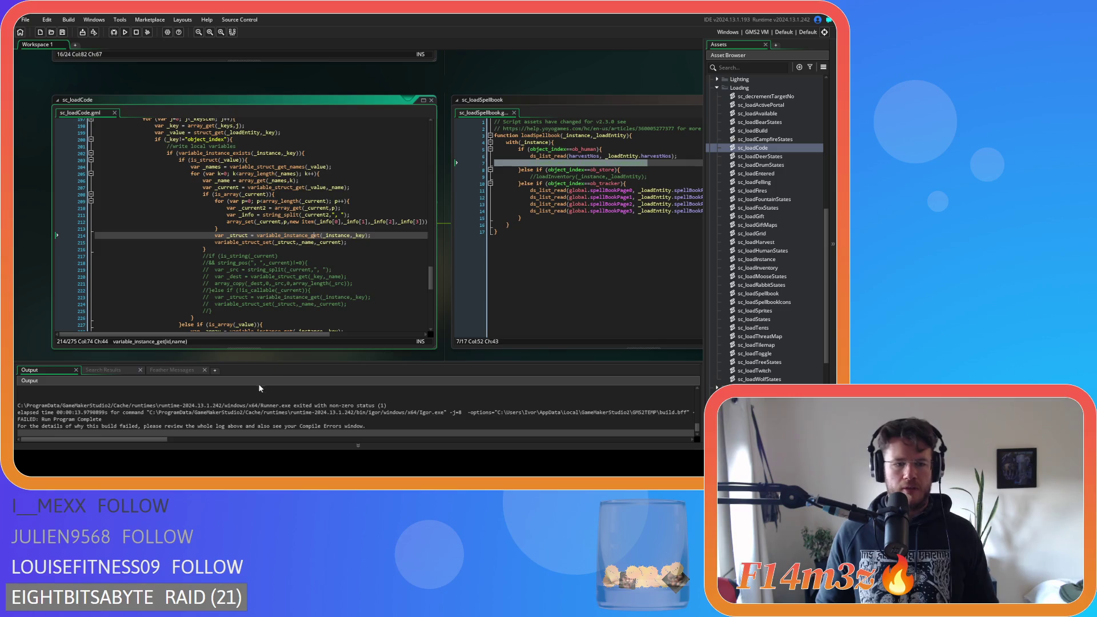
{"action": "scroll", "coordinate": [245, 414], "scroll_direction": "up", "scroll_amount": 4}
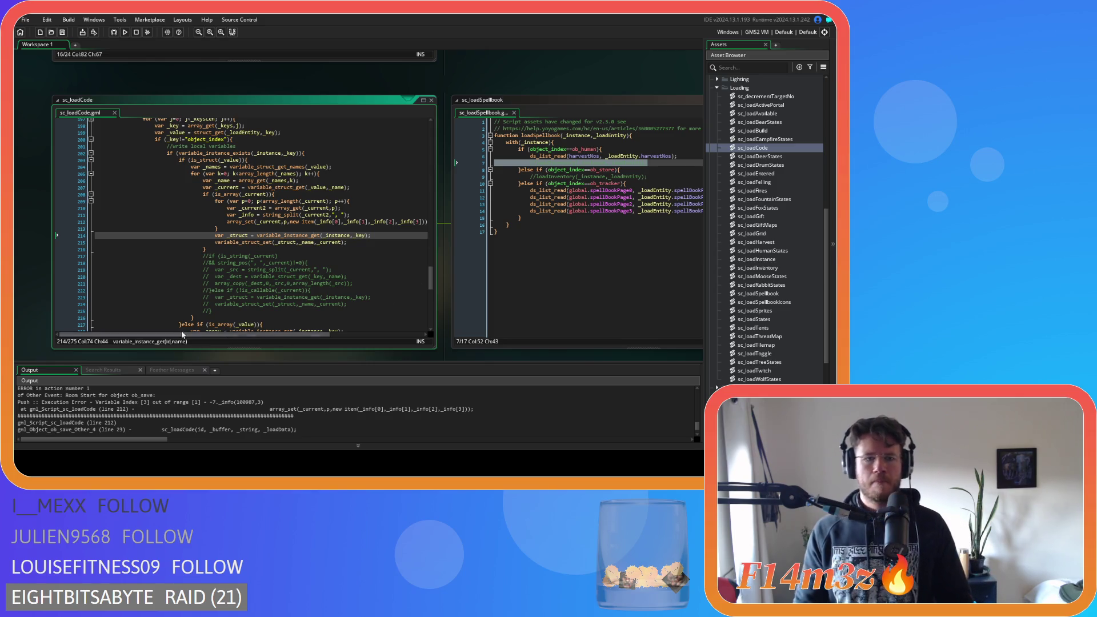
{"action": "mouse_move", "coordinate": [256, 241]}
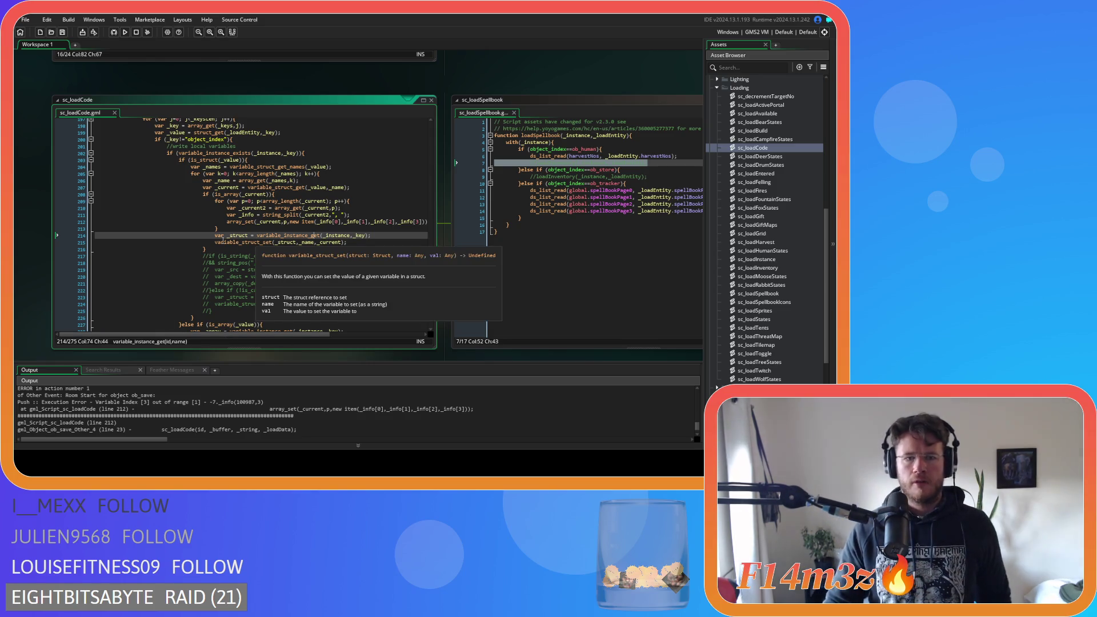
{"action": "scroll", "coordinate": [199, 301], "scroll_direction": "down", "scroll_amount": 2}
{"action": "scroll", "coordinate": [195, 280], "scroll_direction": "up", "scroll_amount": 3}
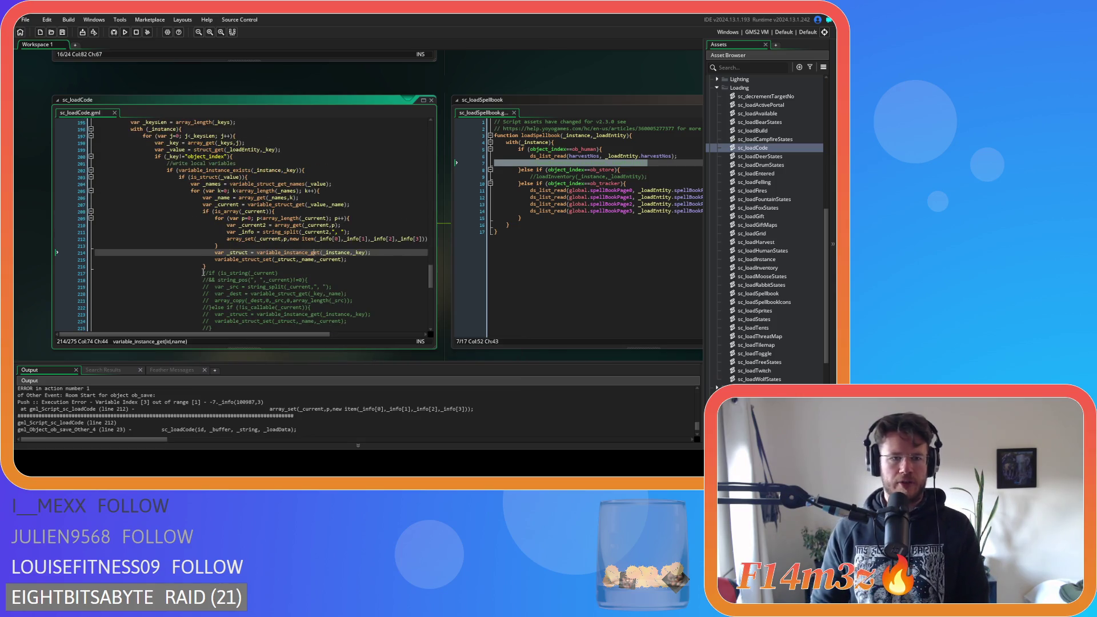
{"action": "scroll", "coordinate": [191, 273], "scroll_direction": "down", "scroll_amount": 3}
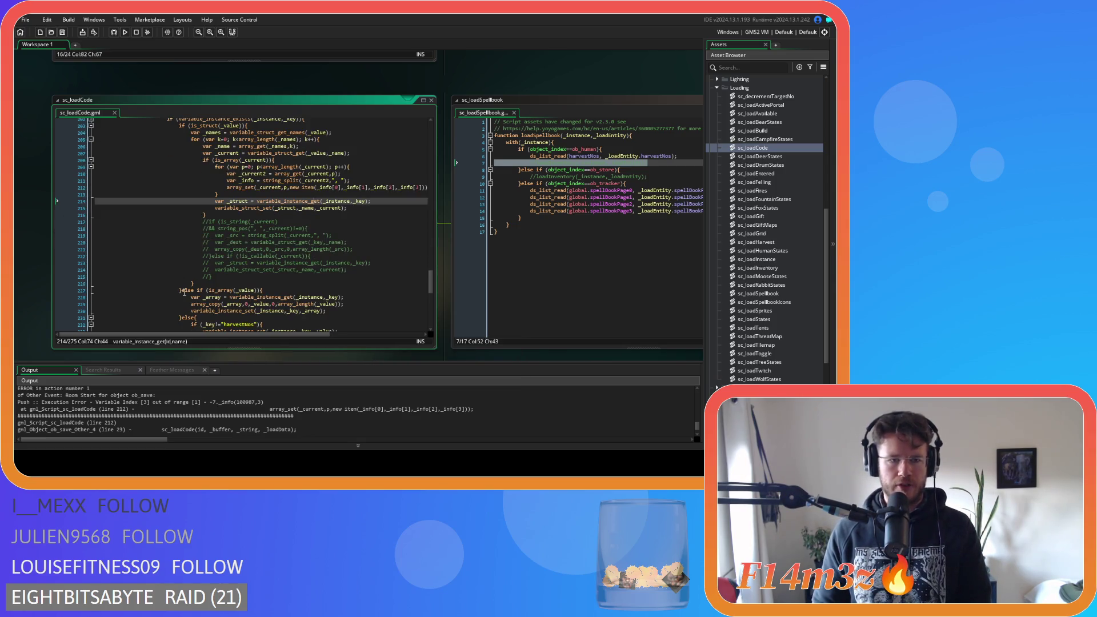
{"action": "left_click", "coordinate": [197, 290]}
Step: Comment out lines 203–227 of sc_loadCode and save
{"action": "key", "text": "Return"}
{"action": "mouse_move", "coordinate": [198, 290]}
{"action": "left_mouse_down"}
{"action": "mouse_move", "coordinate": [180, 276]}
{"action": "mouse_move", "coordinate": [179, 160]}
{"action": "left_mouse_up"}
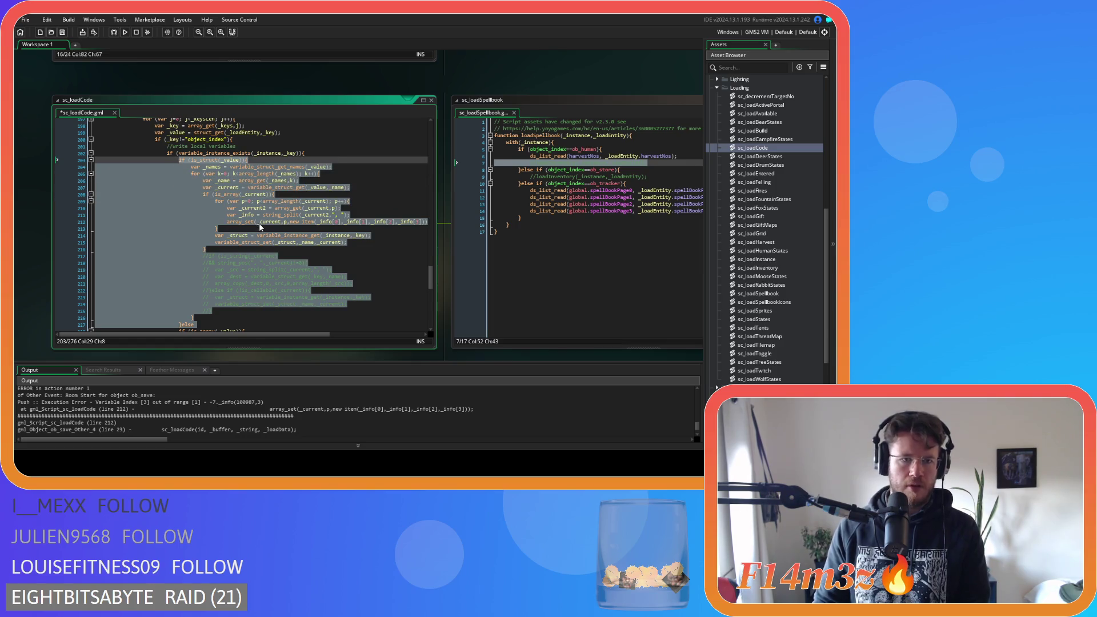
{"action": "key", "text": "ctrl+k"}
{"action": "left_click", "coordinate": [284, 201]}
{"action": "key", "text": "ctrl+s"}
Step: Uncomment the loadInventory calls on lines 7 and 9 of sc_loadSpellbook
{"action": "left_click_drag", "start_coordinate": [495, 163], "coordinate": [651, 165]}
{"action": "key", "text": "ctrl+k"}
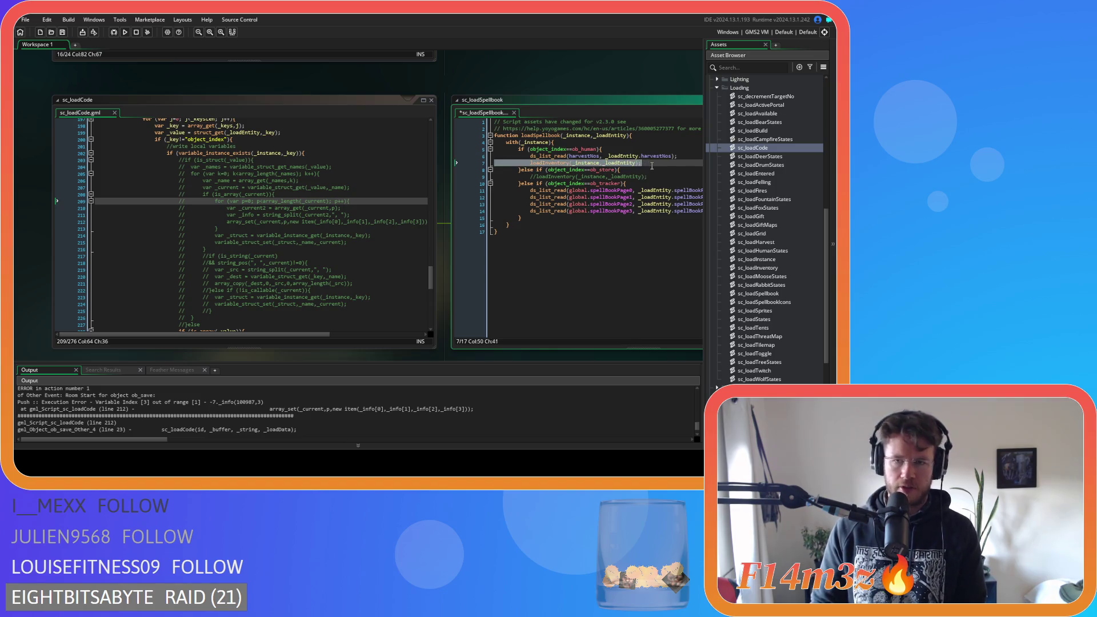
{"action": "key", "text": "Down"}
{"action": "key", "text": "Down"}
{"action": "key", "text": "ctrl+k"}
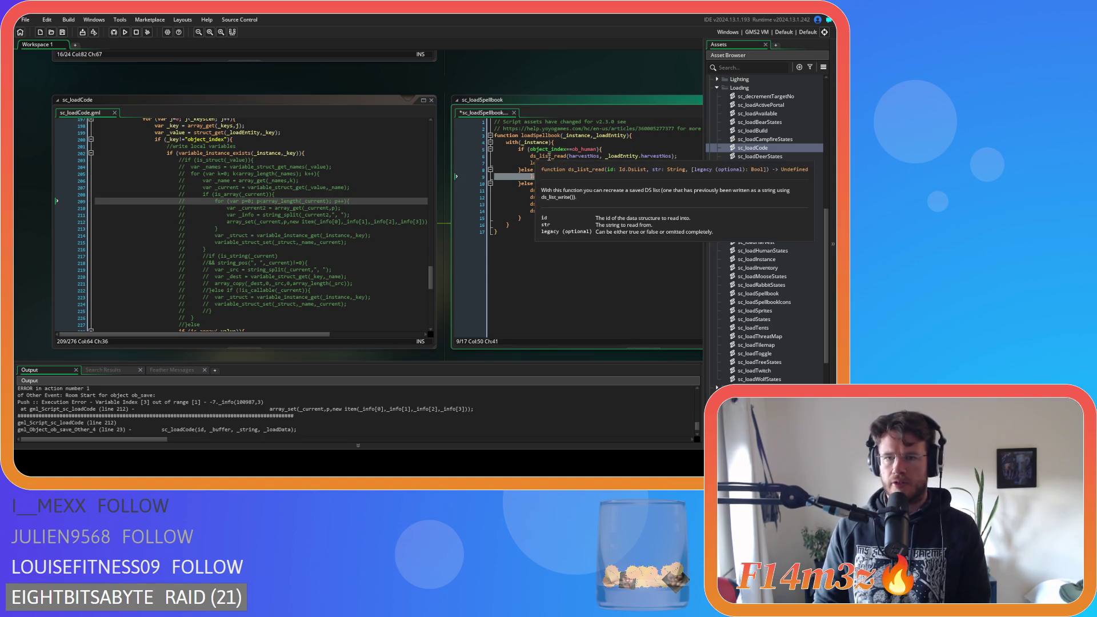
Step: Review sc_loadInventory's loop body and commented return line, then build and run again
{"action": "middle_click", "coordinate": [546, 163]}
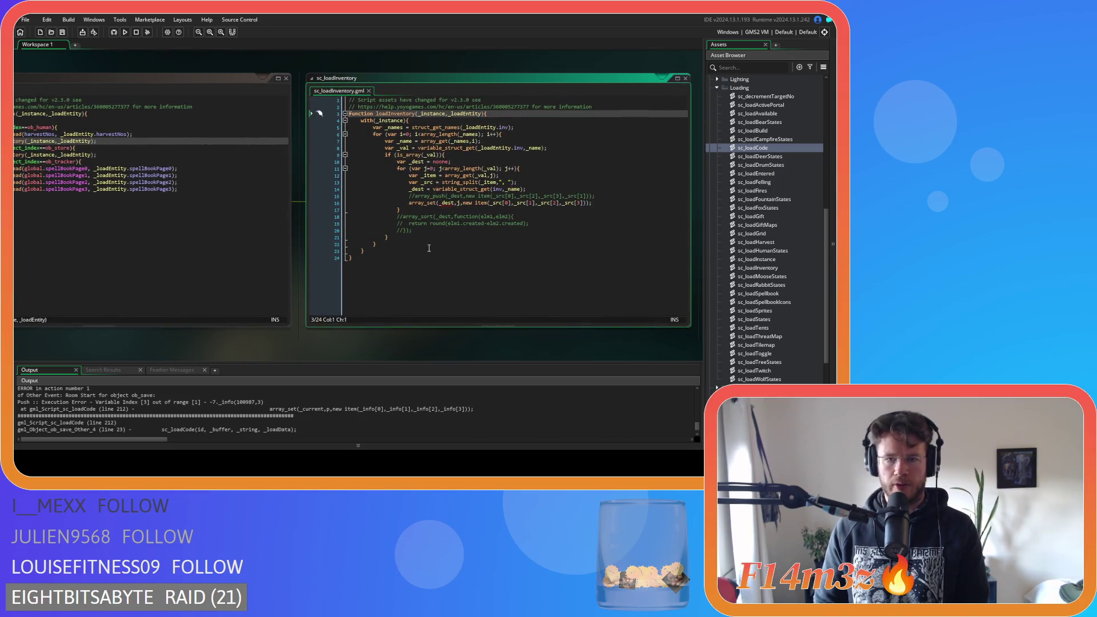
{"action": "left_click", "coordinate": [529, 224]}
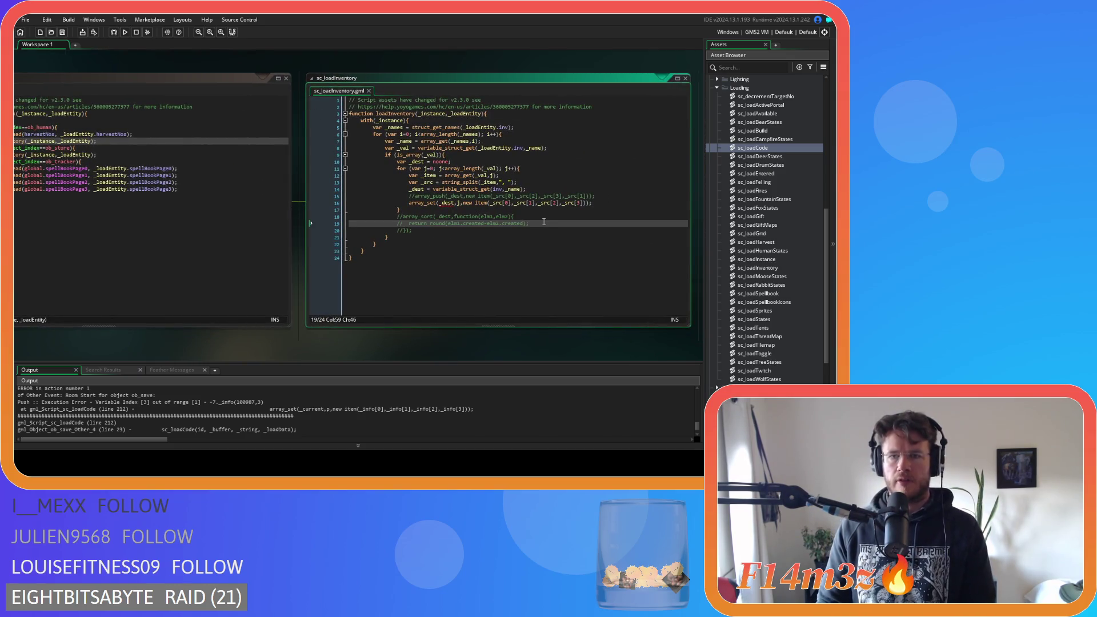
{"action": "left_click_drag", "start_coordinate": [423, 135], "coordinate": [403, 230]}
{"action": "left_click", "coordinate": [493, 207]}
{"action": "left_click_drag", "start_coordinate": [423, 134], "coordinate": [440, 204]}
{"action": "left_click", "coordinate": [455, 224]}
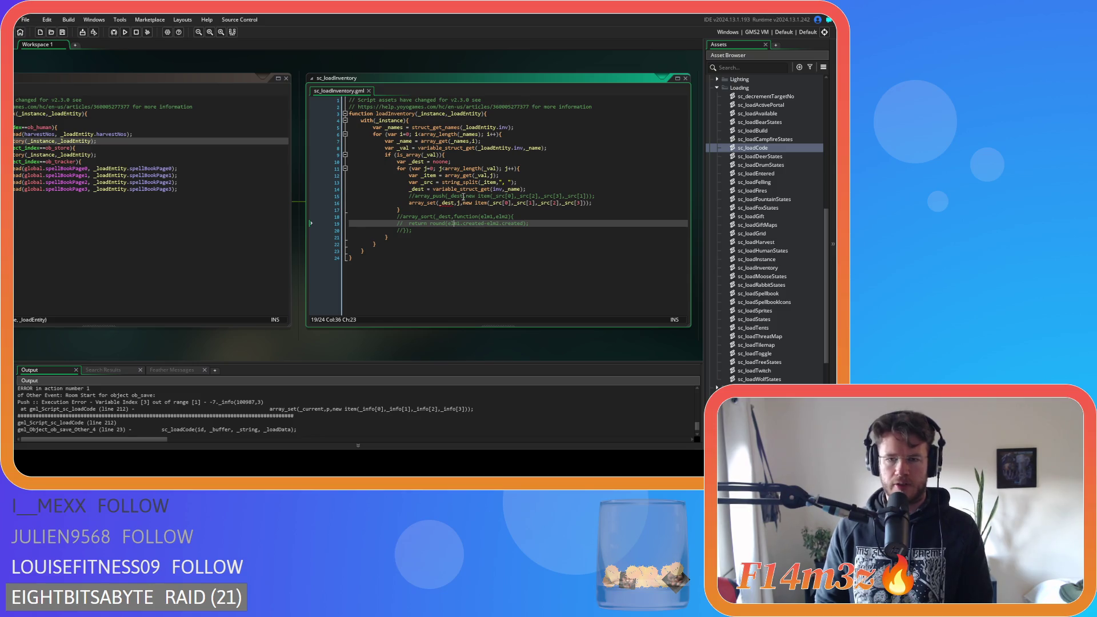
{"action": "left_click", "coordinate": [571, 216]}
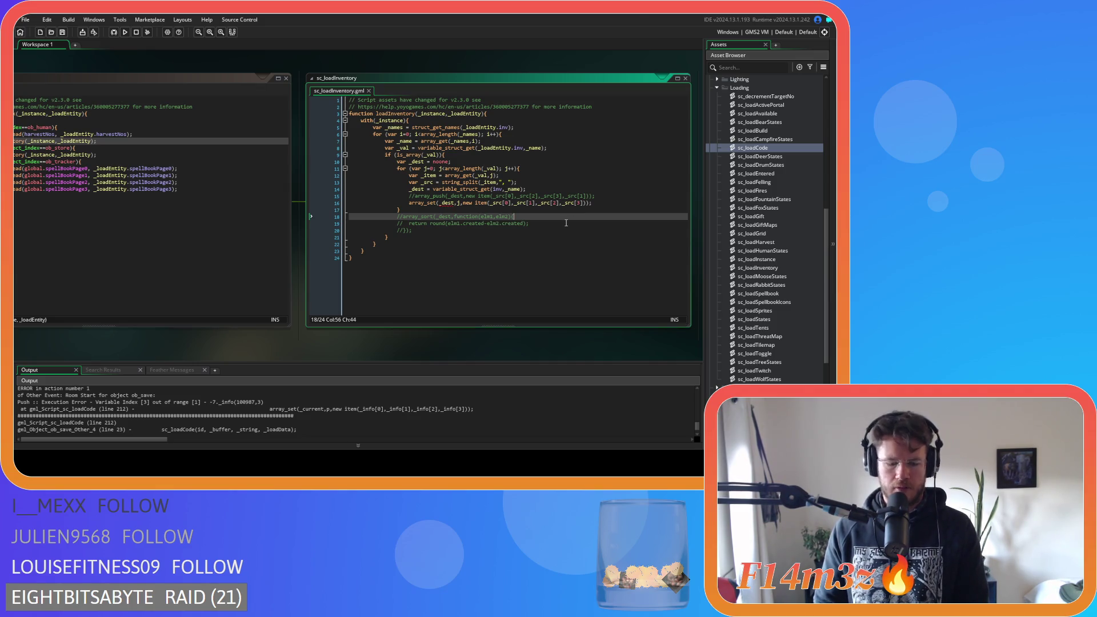
{"action": "key", "text": "F5"}
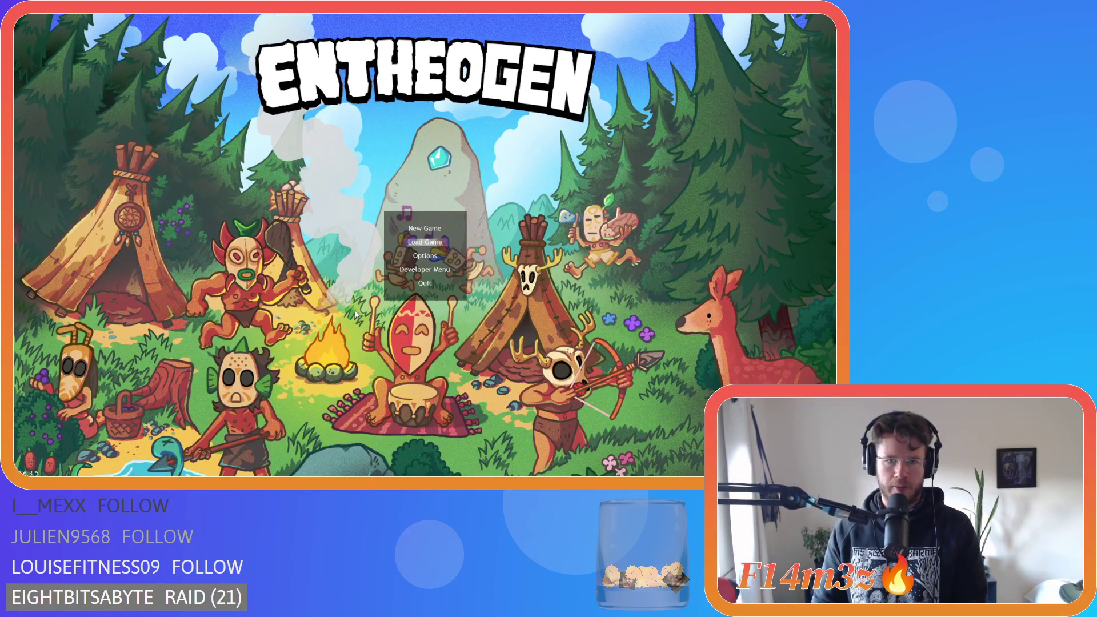
Step: Load the quicksave, look over the world, then quit to the title screen and close the game
{"action": "key", "text": "Return"}
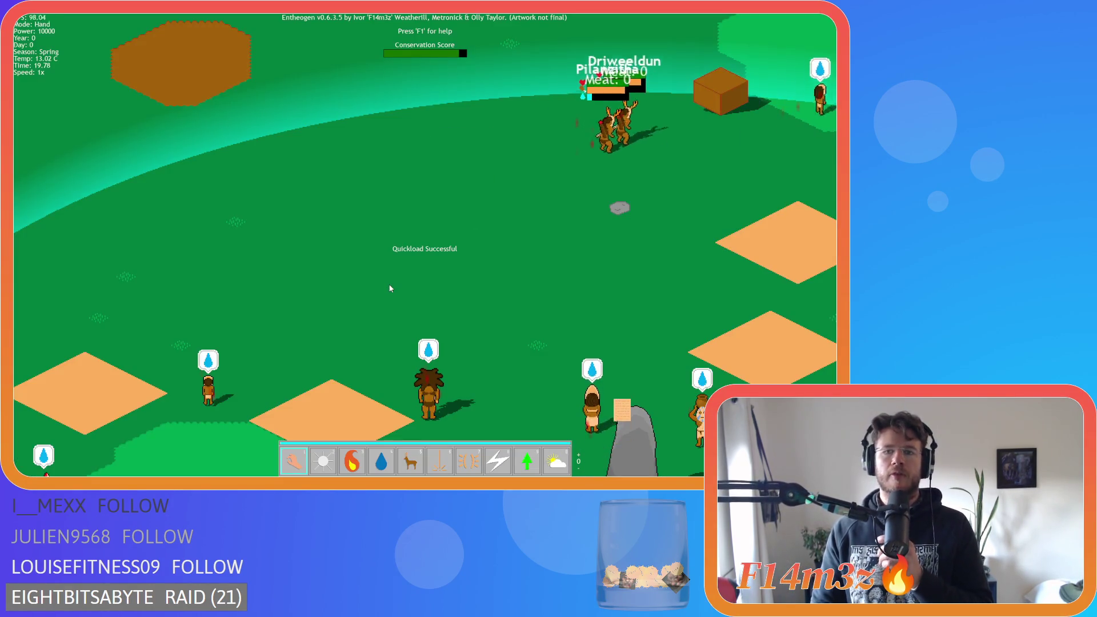
{"action": "key", "text": "w"}
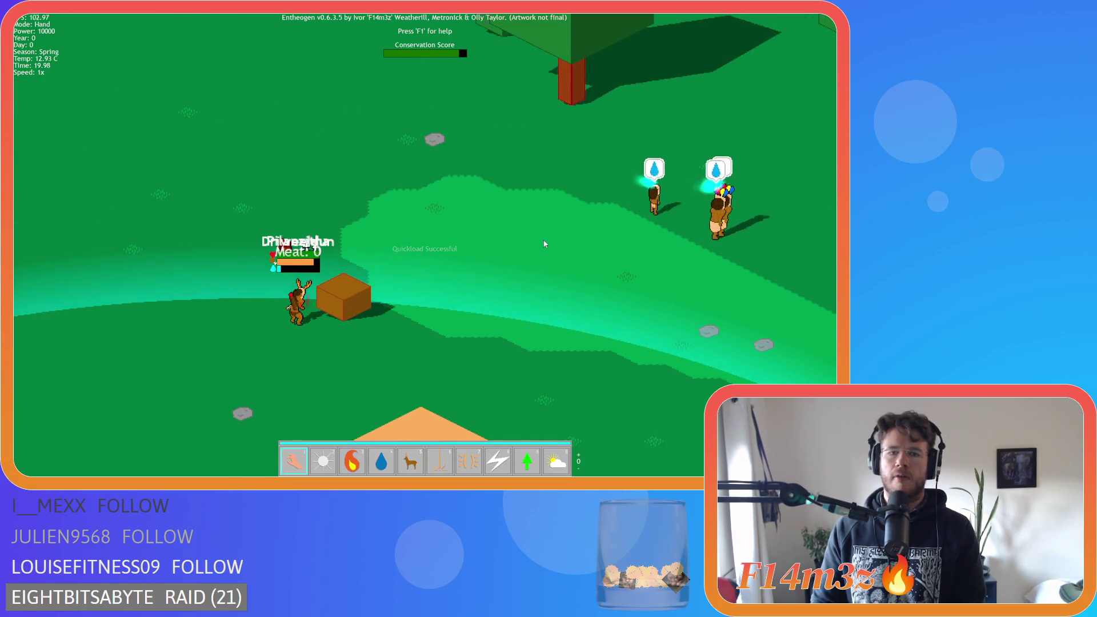
{"action": "scroll", "coordinate": [544, 244], "scroll_direction": "down", "scroll_amount": 3}
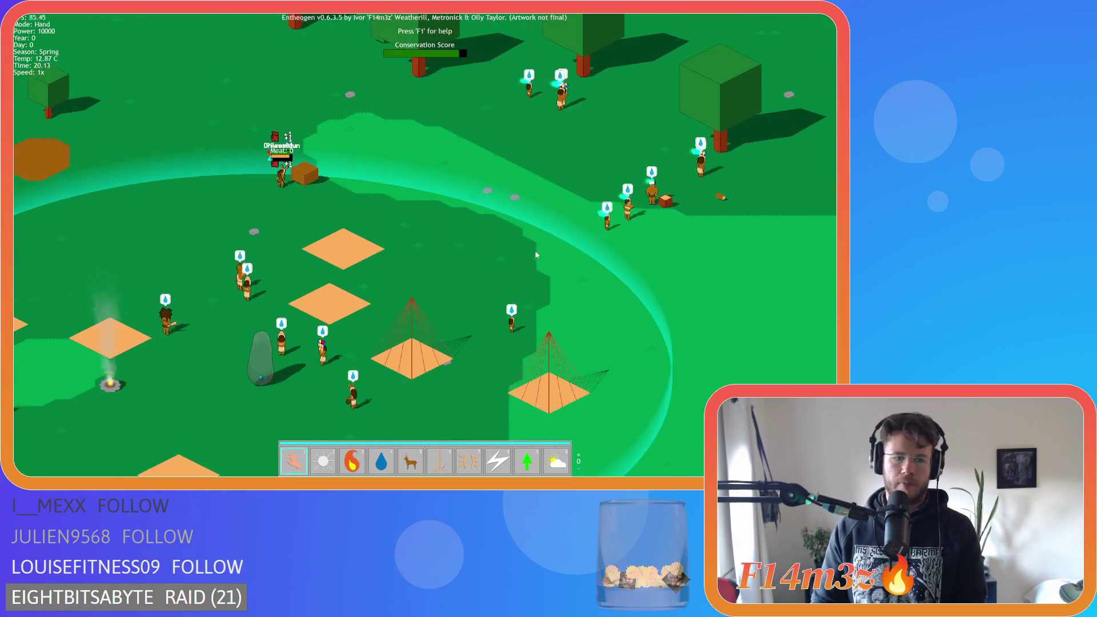
{"action": "key", "text": "Escape"}
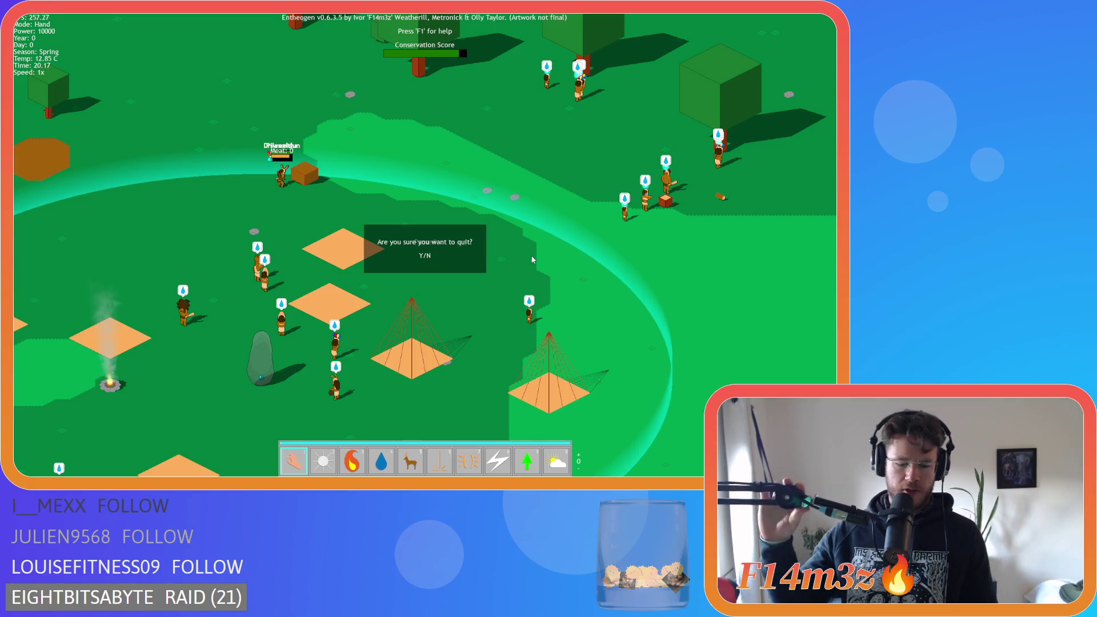
{"action": "key", "text": "y"}
{"action": "key", "text": "alt+F4"}
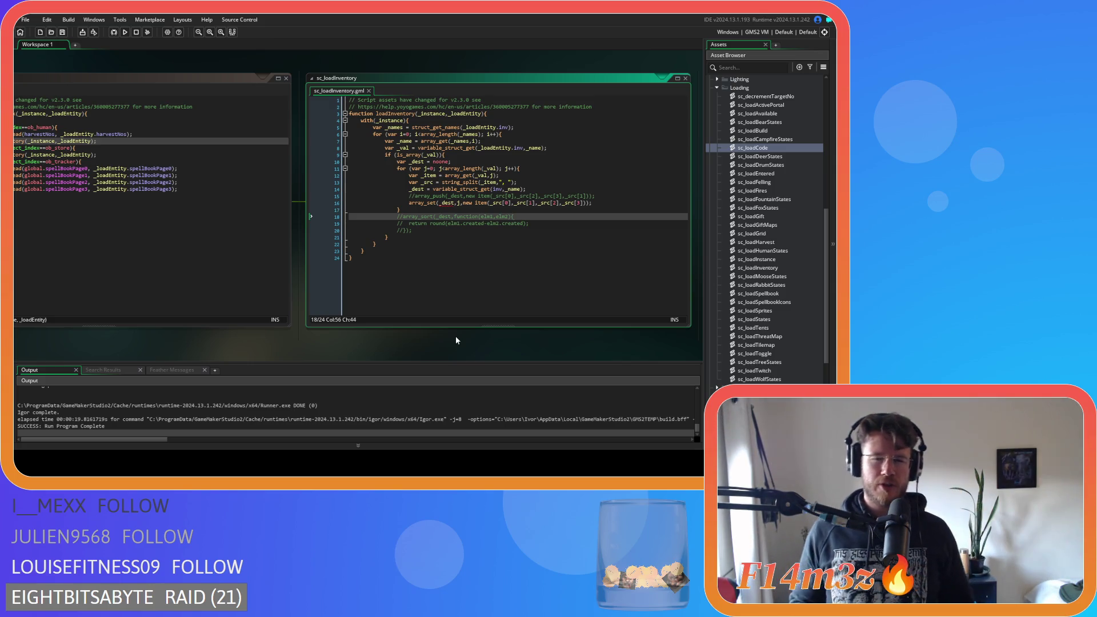
Step: Trace sc_loadInventory's names loop and array check, then select the var _dest = noone; line
{"action": "left_click", "coordinate": [483, 209]}
{"action": "left_click", "coordinate": [500, 175]}
{"action": "left_click", "coordinate": [515, 141]}
{"action": "left_click", "coordinate": [530, 126]}
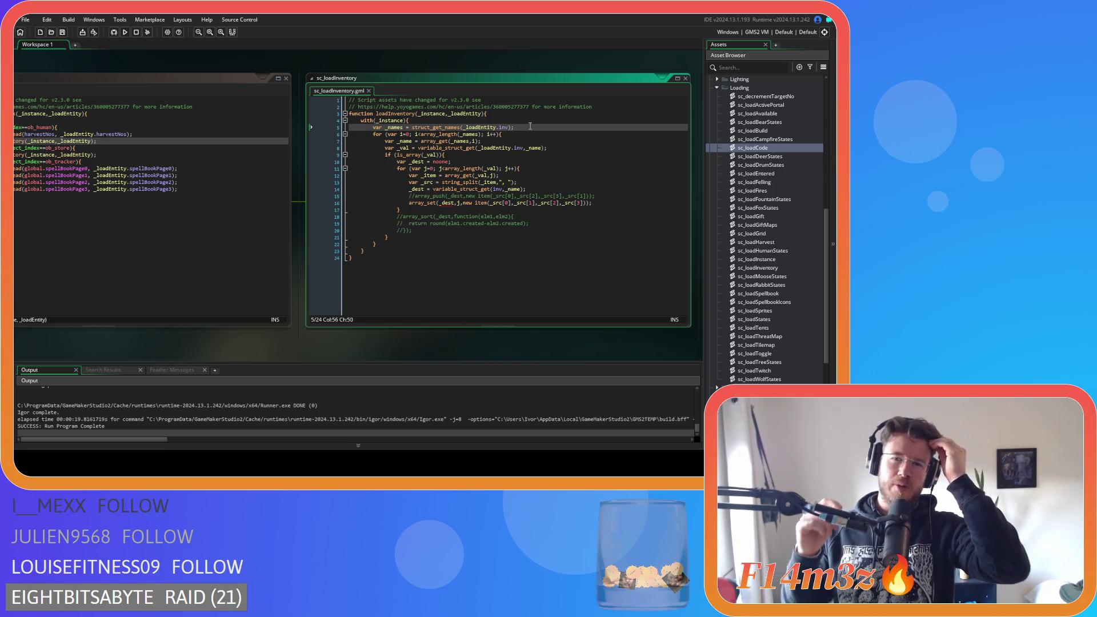
{"action": "left_click", "coordinate": [511, 136]}
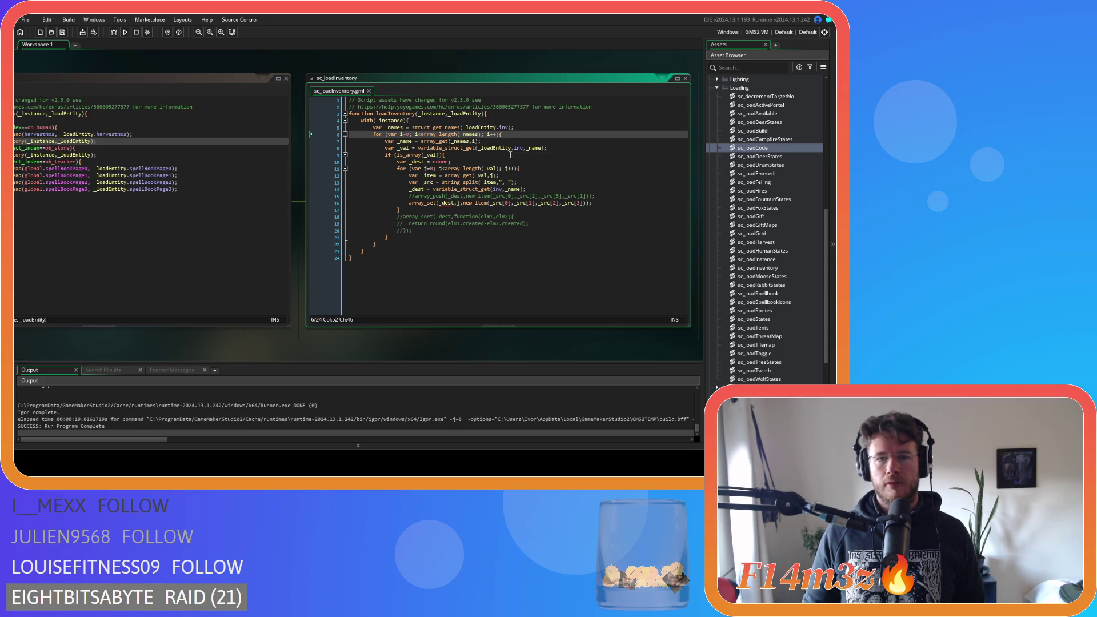
{"action": "left_click", "coordinate": [513, 155]}
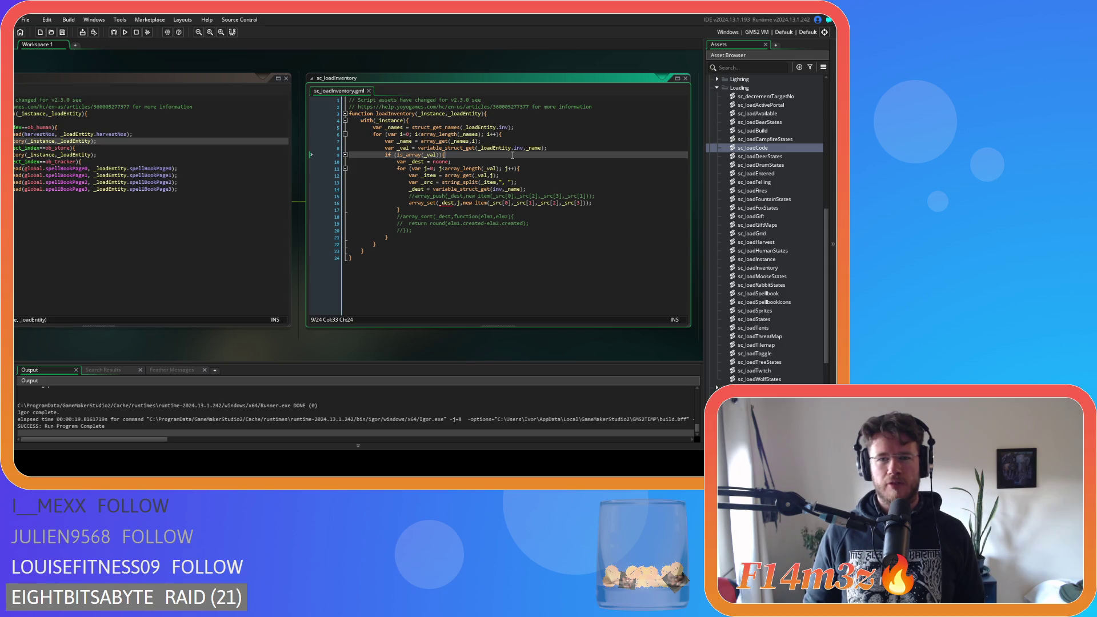
{"action": "key", "text": "Left"}
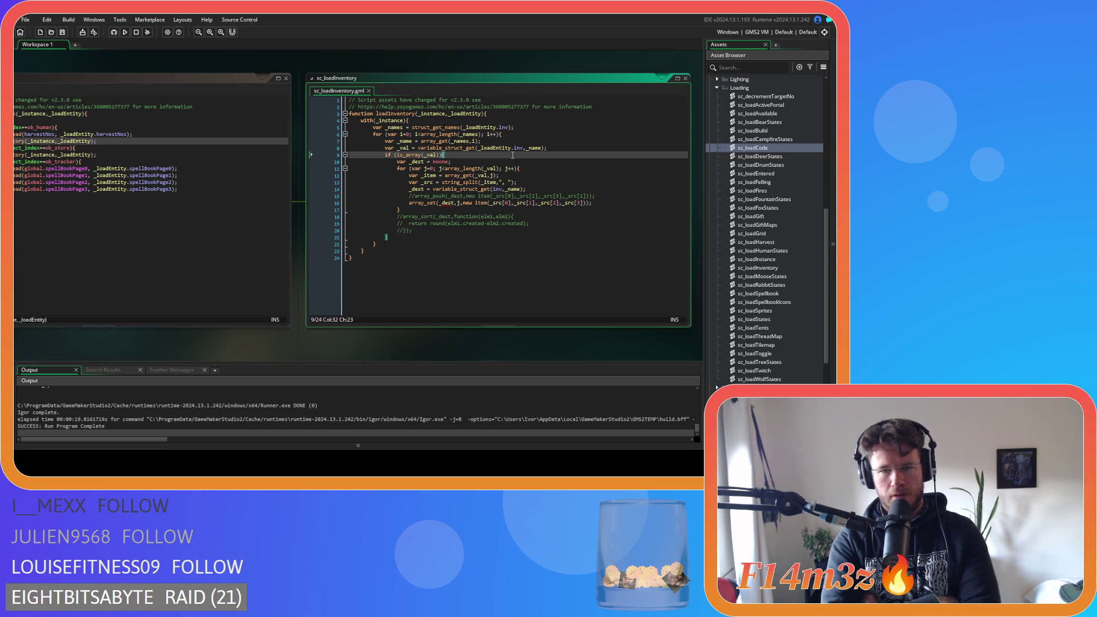
{"action": "left_click", "coordinate": [308, 162]}
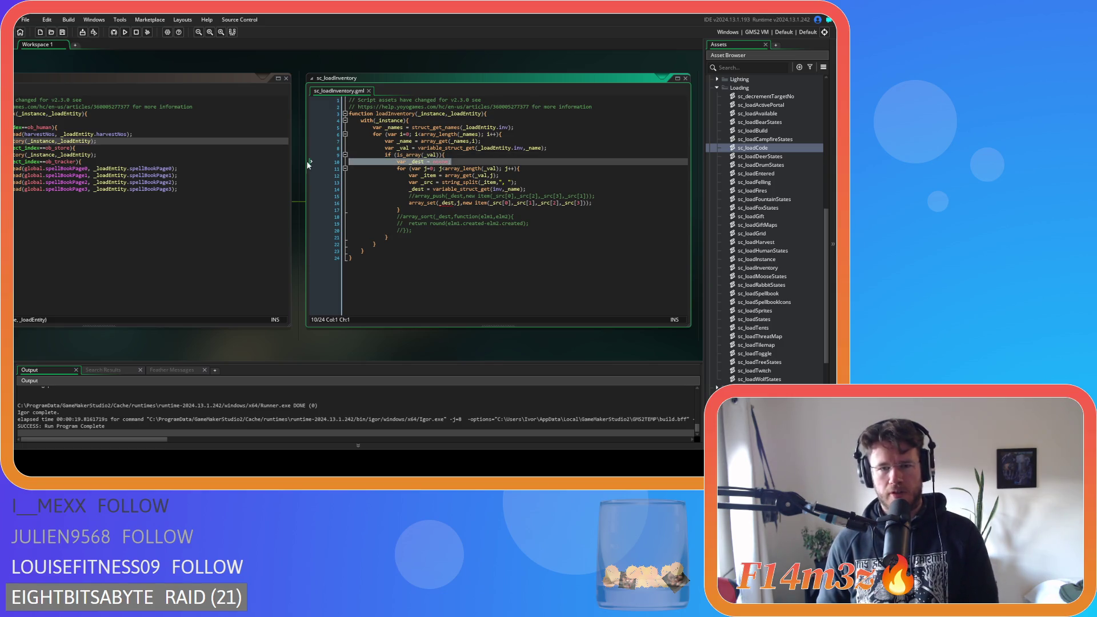
Step: Delete the var _dest = noone; line and prefix 'var' to the _dest = variable_struct_get assignment
{"action": "key", "text": "Delete"}
{"action": "left_click", "coordinate": [407, 183]}
{"action": "type", "text": "var"}
{"action": "left_click", "coordinate": [557, 176]}
{"action": "left_click", "coordinate": [579, 161]}
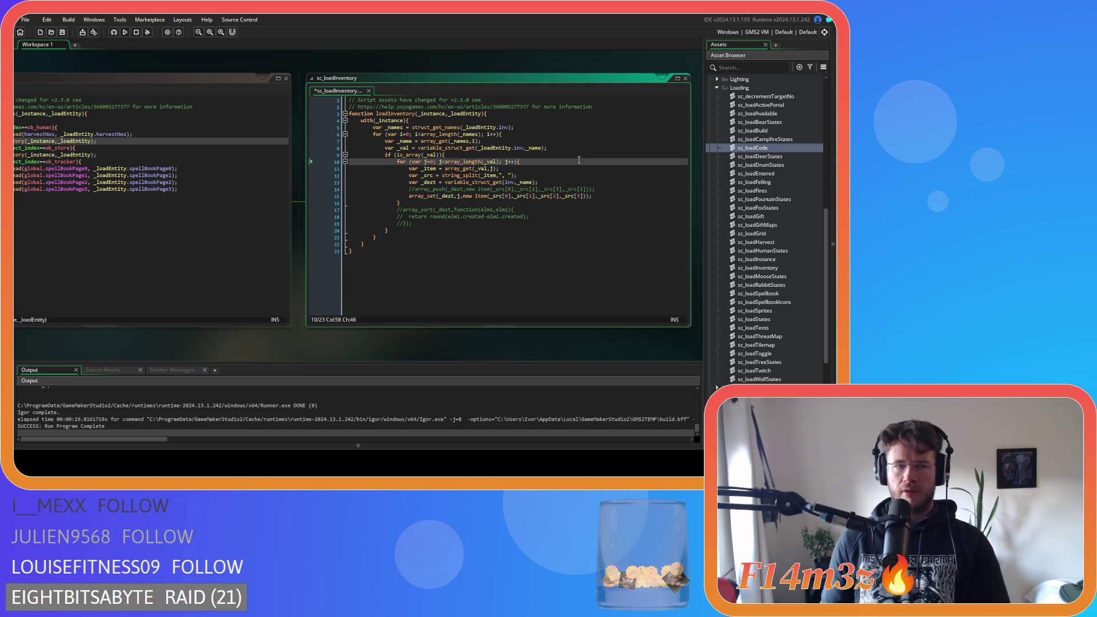
{"action": "left_click_drag", "start_coordinate": [104, 342], "coordinate": [626, 342]}
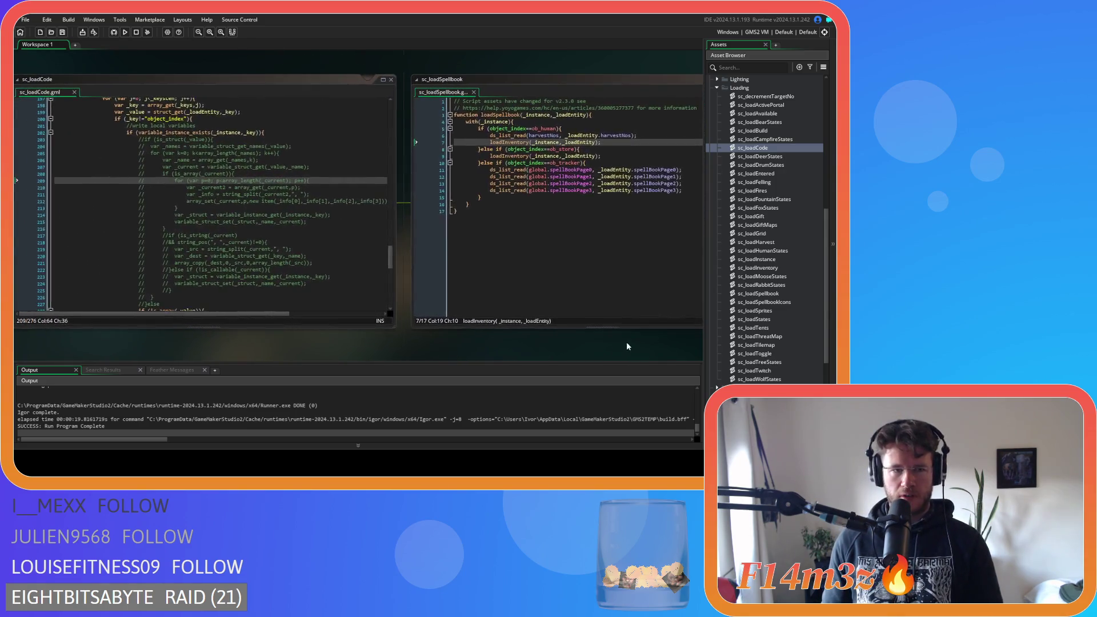
{"action": "scroll", "coordinate": [286, 273], "scroll_direction": "down", "scroll_amount": 3}
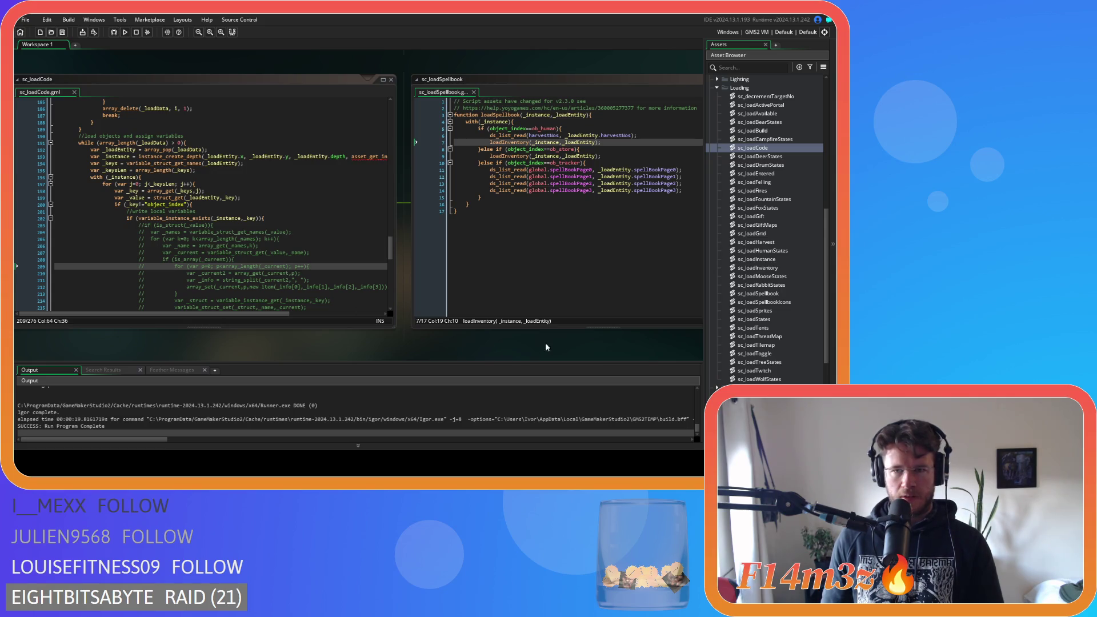
{"action": "left_click_drag", "start_coordinate": [575, 338], "coordinate": [241, 327]}
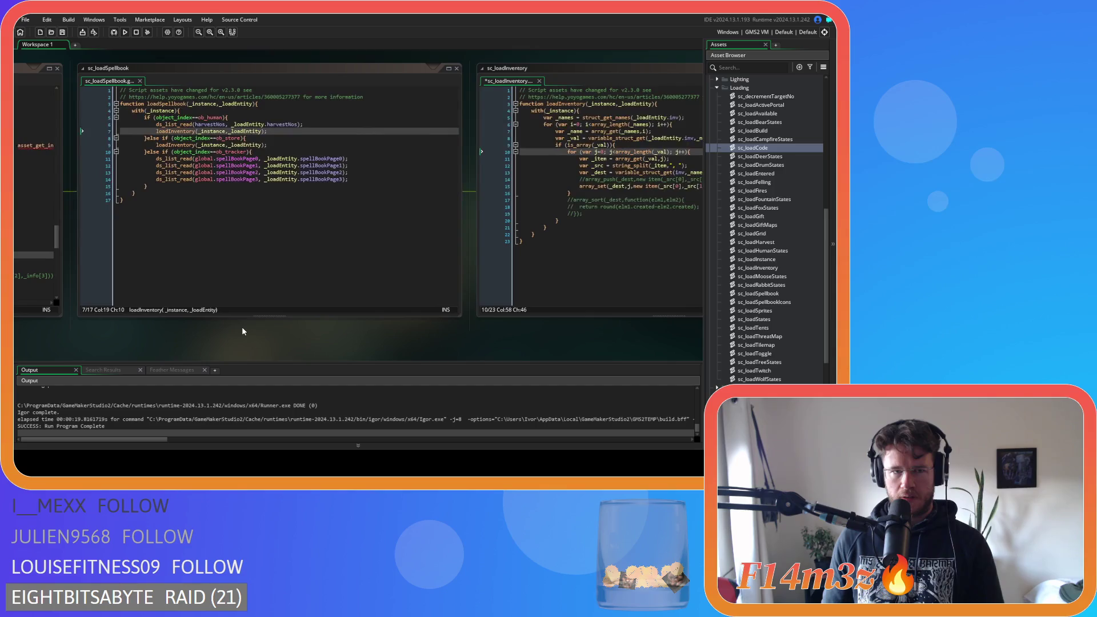
{"action": "left_click_drag", "start_coordinate": [475, 347], "coordinate": [265, 351]}
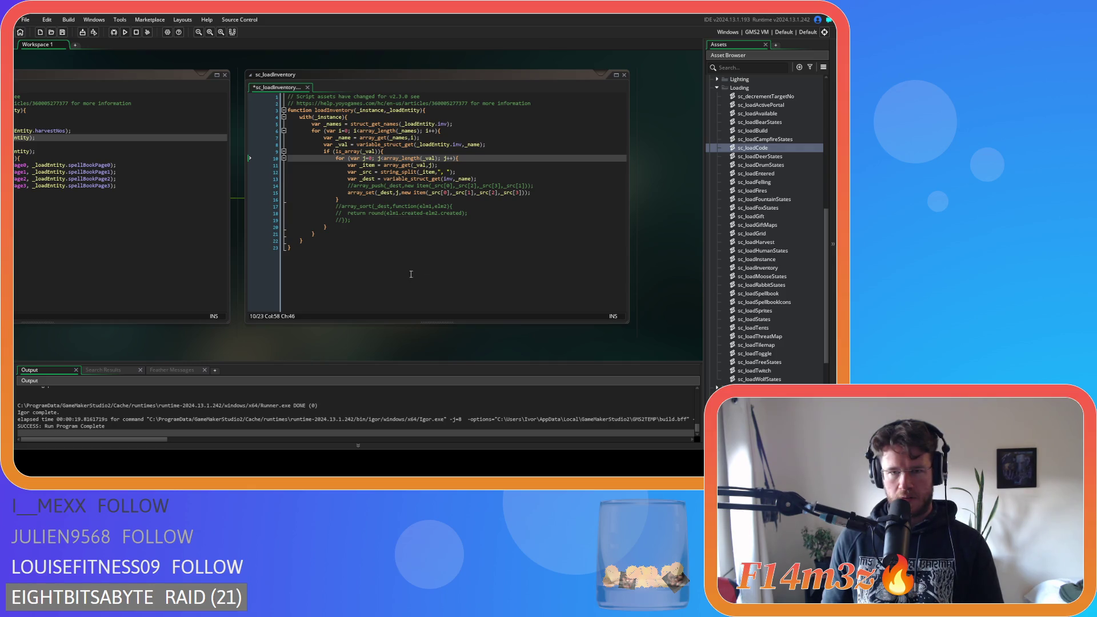
{"action": "left_click", "coordinate": [443, 180]}
{"action": "left_click", "coordinate": [350, 117]}
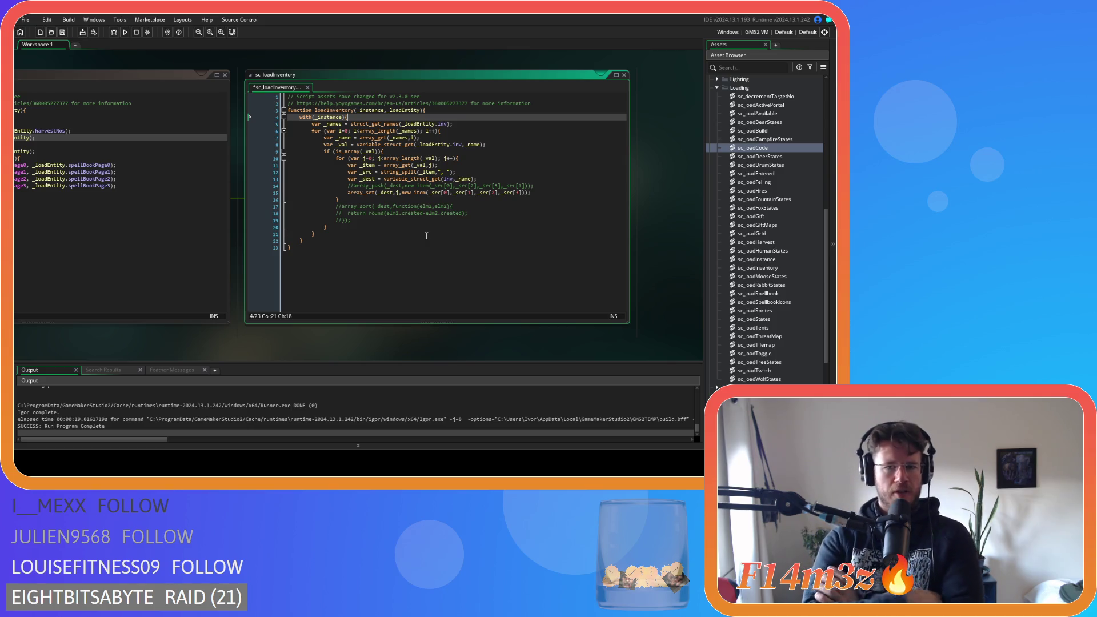
{"action": "left_click", "coordinate": [358, 192]}
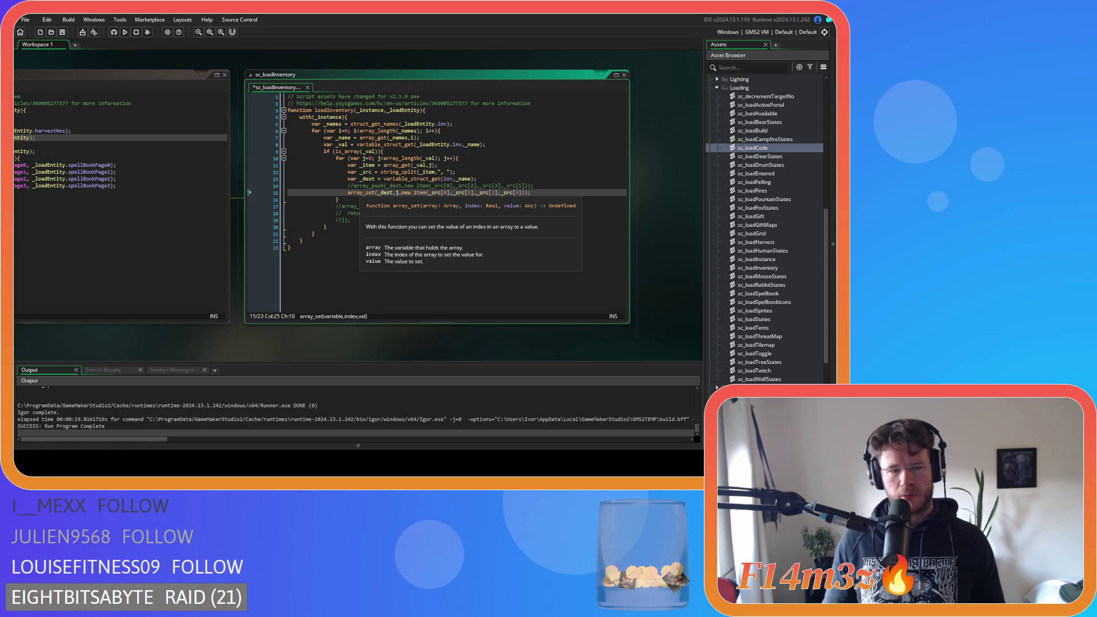
Step: Review the array_set line in sc_loadInventory, then save and run the game with F5
{"action": "left_click", "coordinate": [448, 276]}
{"action": "left_click", "coordinate": [429, 230]}
{"action": "left_click", "coordinate": [433, 208]}
{"action": "left_click", "coordinate": [432, 201]}
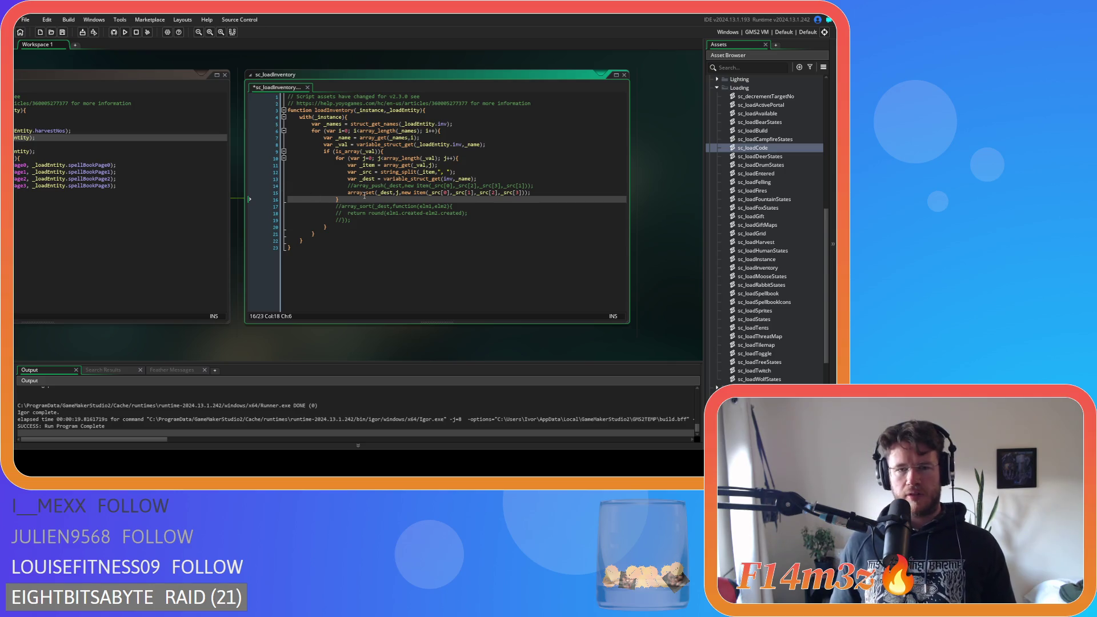
{"action": "left_click", "coordinate": [386, 193]}
{"action": "left_click", "coordinate": [554, 192]}
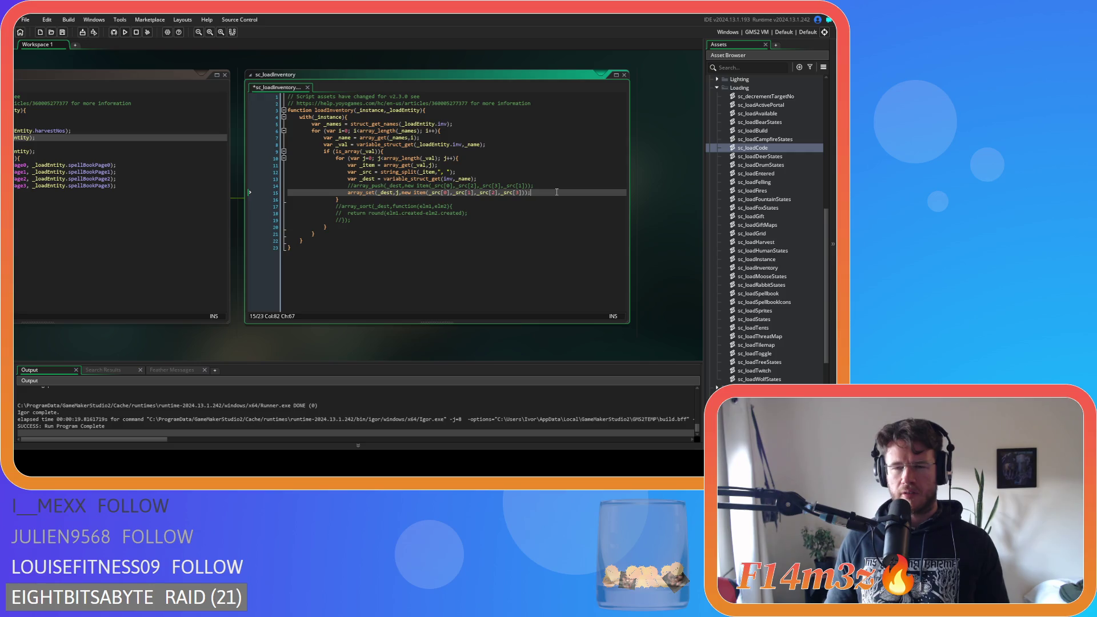
{"action": "key", "text": "F5"}
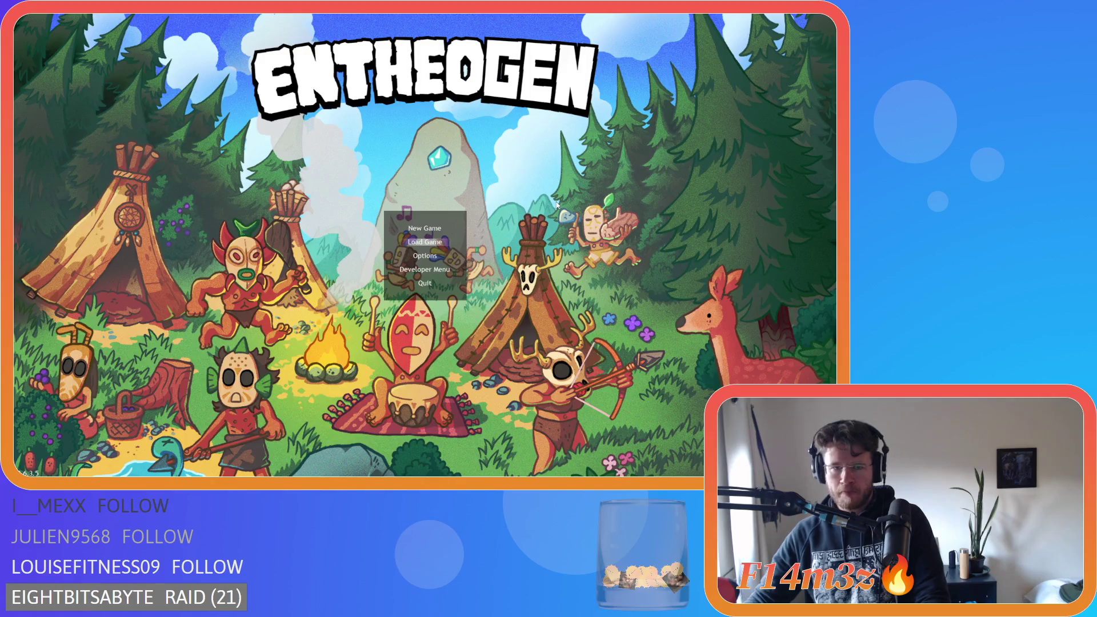
Step: Quickload the saved game and pan the camera across the map and back to the hunter
{"action": "key", "text": "Return"}
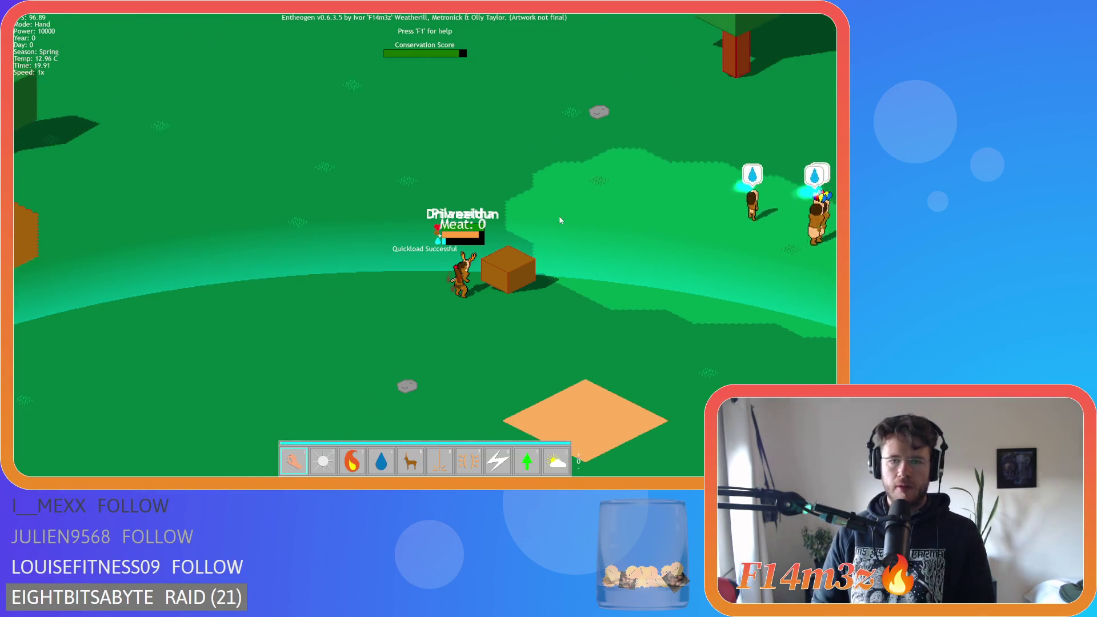
{"action": "key", "text": "d"}
{"action": "key", "text": "s"}
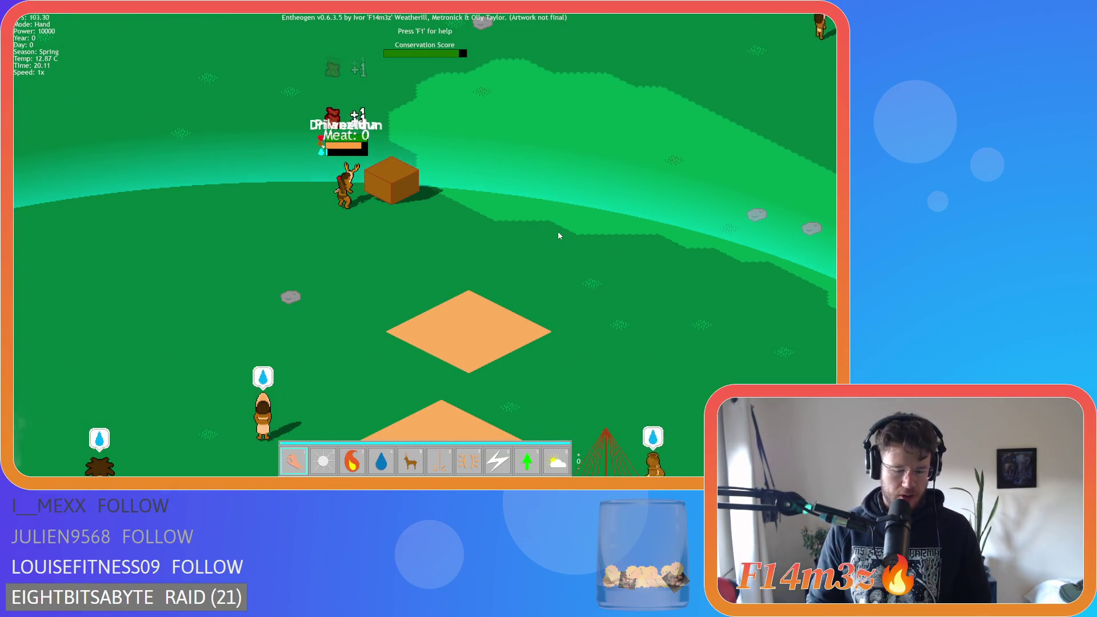
{"action": "key", "text": "a"}
{"action": "key", "text": "w"}
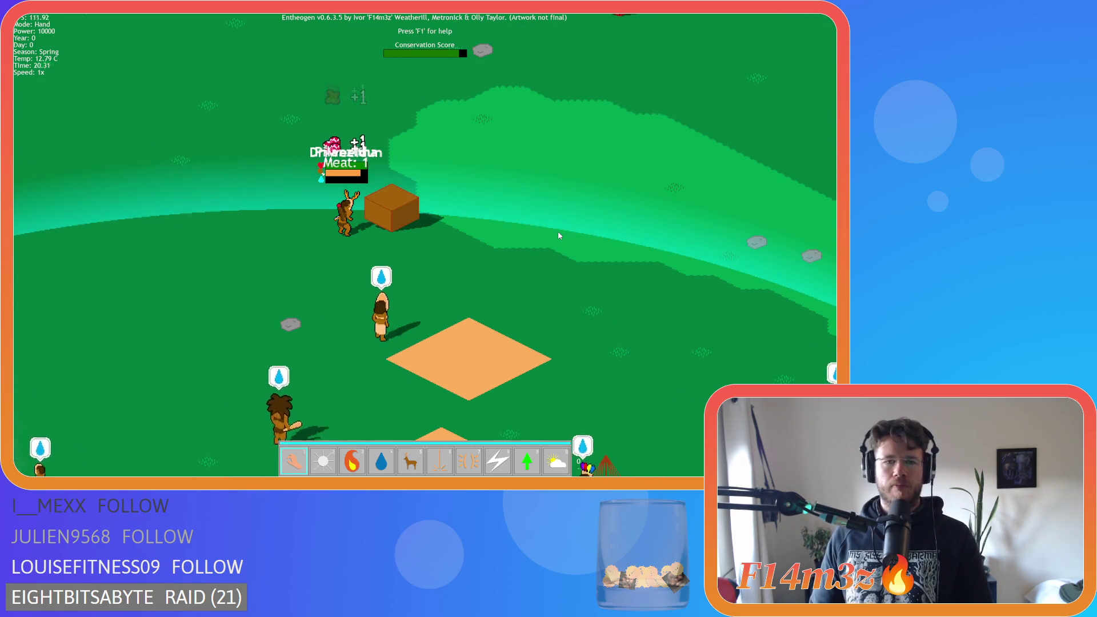
Step: Quit the game, confirming the quit prompt, and return to the GameMaker editor
{"action": "key", "text": "Escape"}
{"action": "key", "text": "Return"}
{"action": "left_click", "coordinate": [559, 222]}
{"action": "left_click", "coordinate": [503, 199]}
{"action": "left_click", "coordinate": [561, 193]}
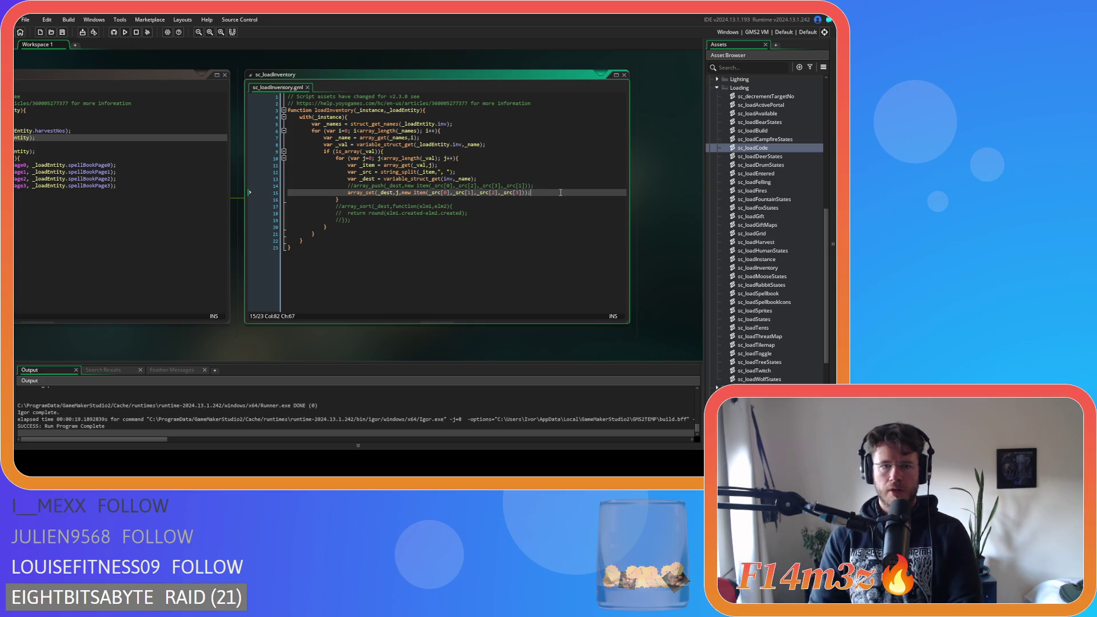
Step: Set a breakpoint on sc_loadInventory's array_set line and run the game with the debugger
{"action": "left_click", "coordinate": [267, 193]}
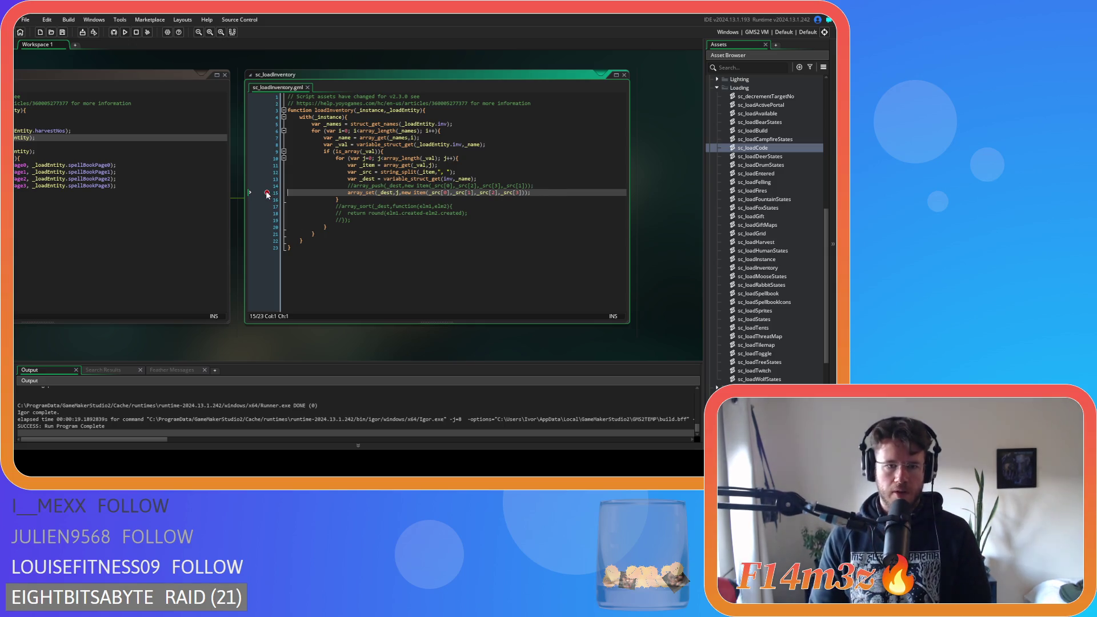
{"action": "left_click", "coordinate": [112, 34]}
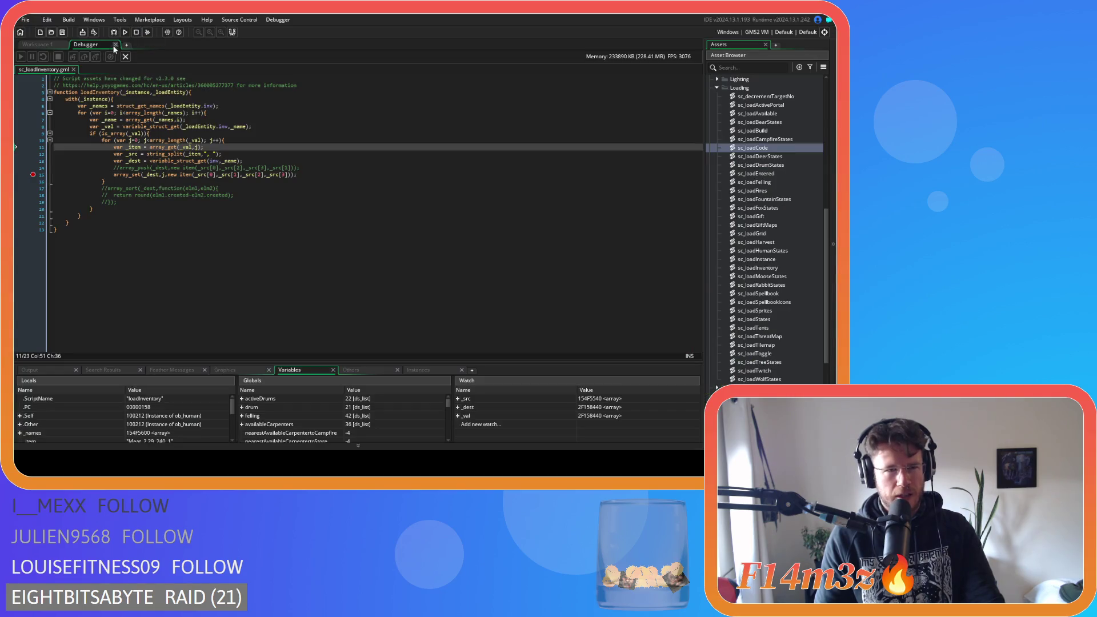
Step: Close the debugger, pan to the load scripts, and check how _val is read from the inventory
{"action": "left_click", "coordinate": [115, 45]}
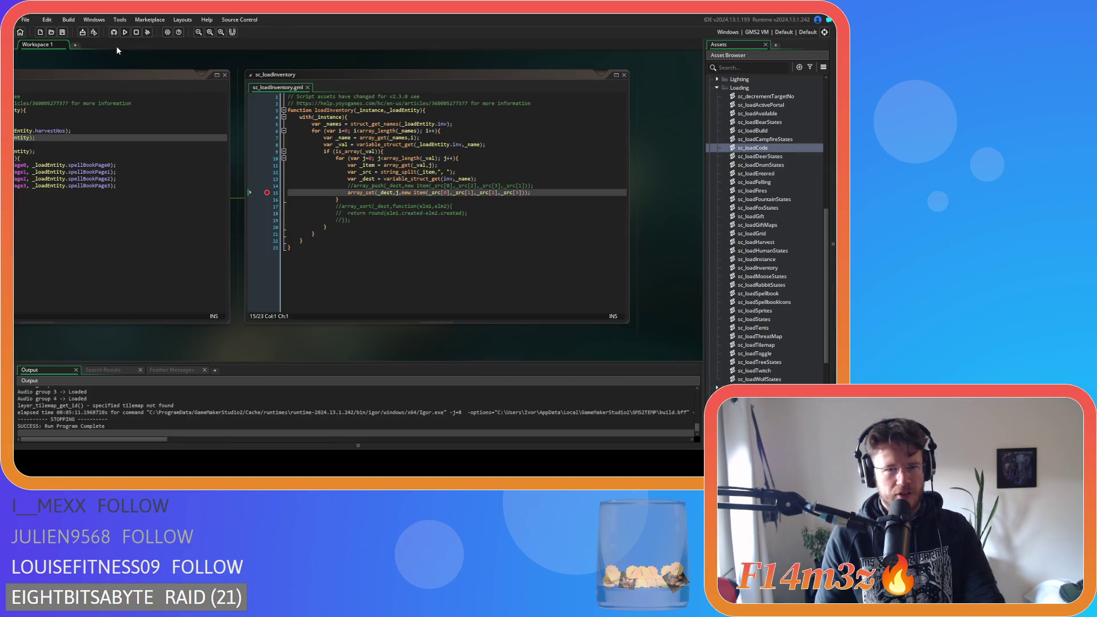
{"action": "mouse_move", "coordinate": [141, 347]}
{"action": "left_mouse_down"}
{"action": "mouse_move", "coordinate": [320, 354]}
{"action": "mouse_move", "coordinate": [699, 341]}
{"action": "left_mouse_up"}
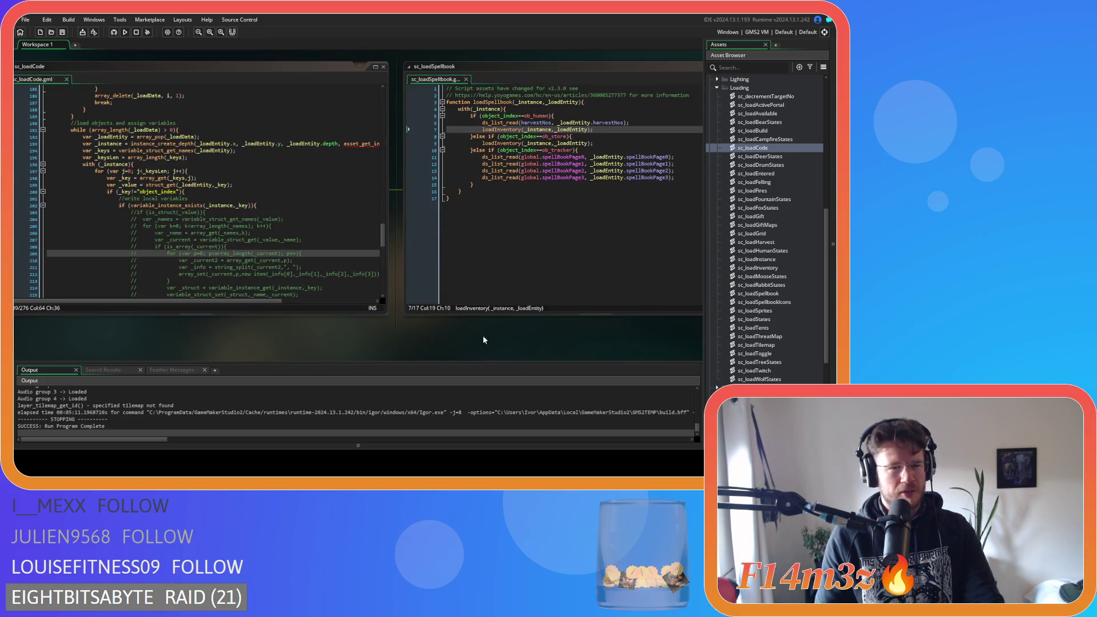
{"action": "mouse_move", "coordinate": [417, 348]}
{"action": "left_mouse_down"}
{"action": "mouse_move", "coordinate": [464, 349]}
{"action": "mouse_move", "coordinate": [172, 354]}
{"action": "mouse_move", "coordinate": [132, 325]}
{"action": "mouse_move", "coordinate": [121, 347]}
{"action": "mouse_move", "coordinate": [70, 336]}
{"action": "left_mouse_up"}
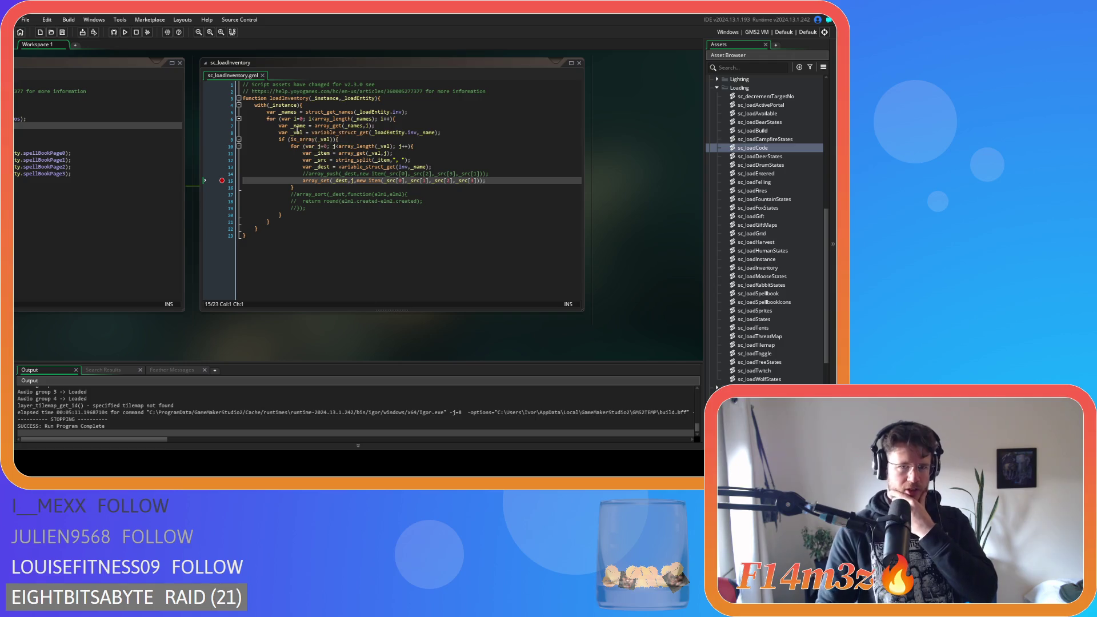
{"action": "left_click", "coordinate": [302, 132]}
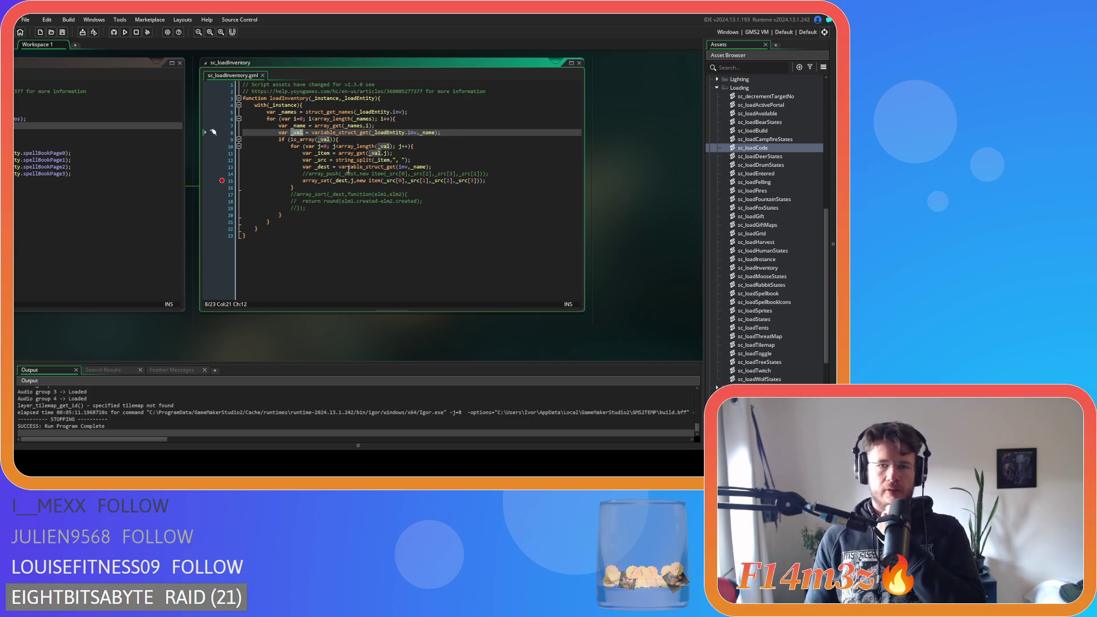
{"action": "key", "text": "alt+Left"}
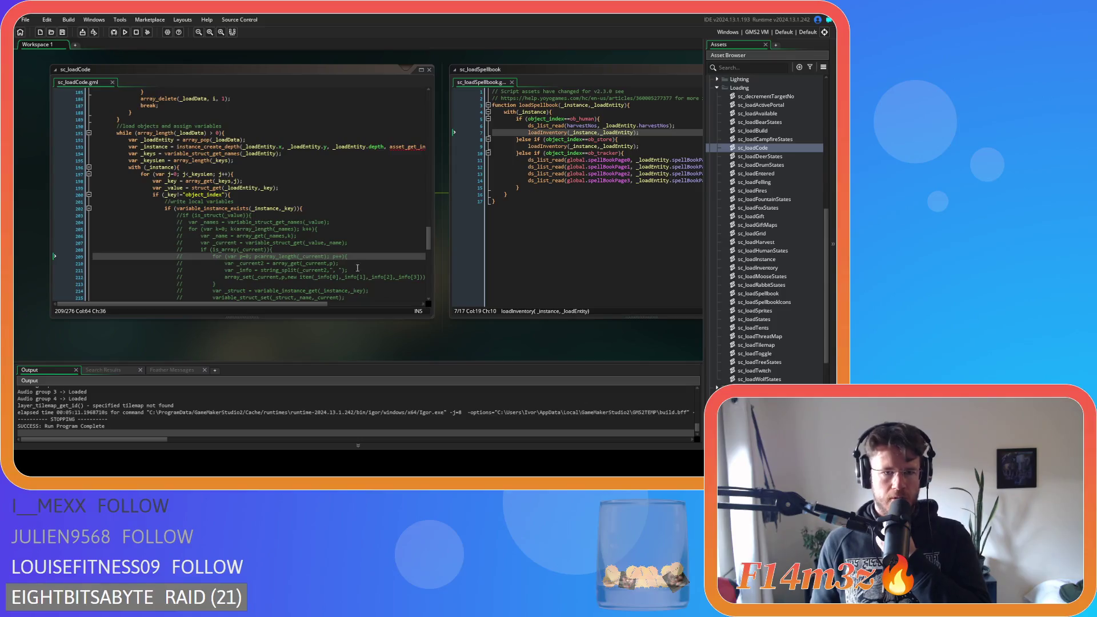
Step: In sc_loadCode, examine the entity-popping line and the instance_create_depth call's parameters
{"action": "scroll", "coordinate": [352, 233], "scroll_direction": "down", "scroll_amount": 15}
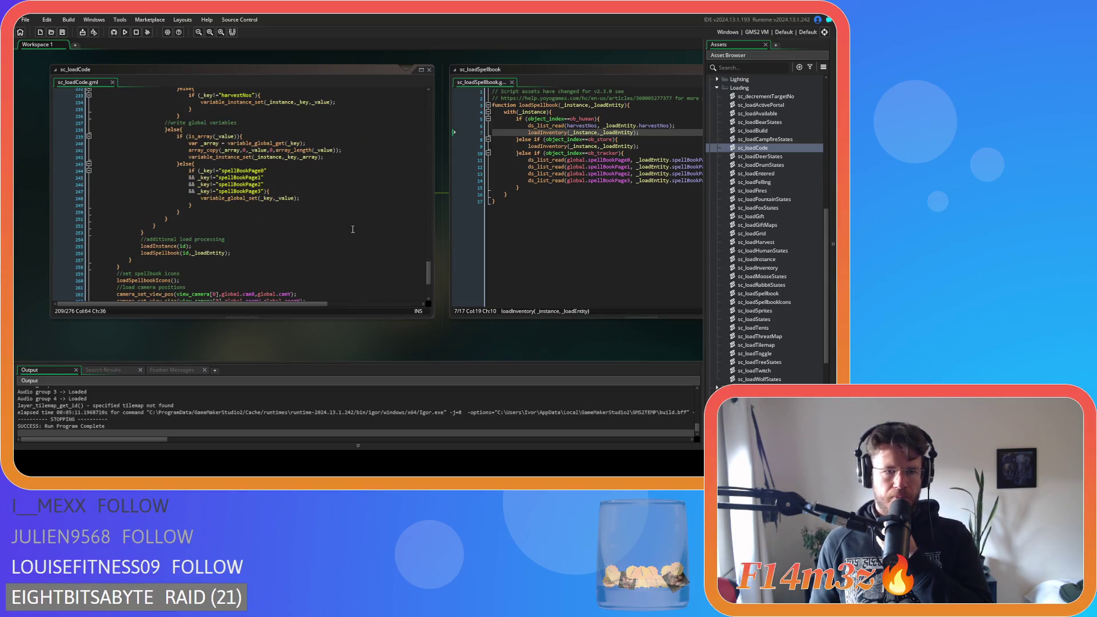
{"action": "scroll", "coordinate": [353, 229], "scroll_direction": "down", "scroll_amount": 3}
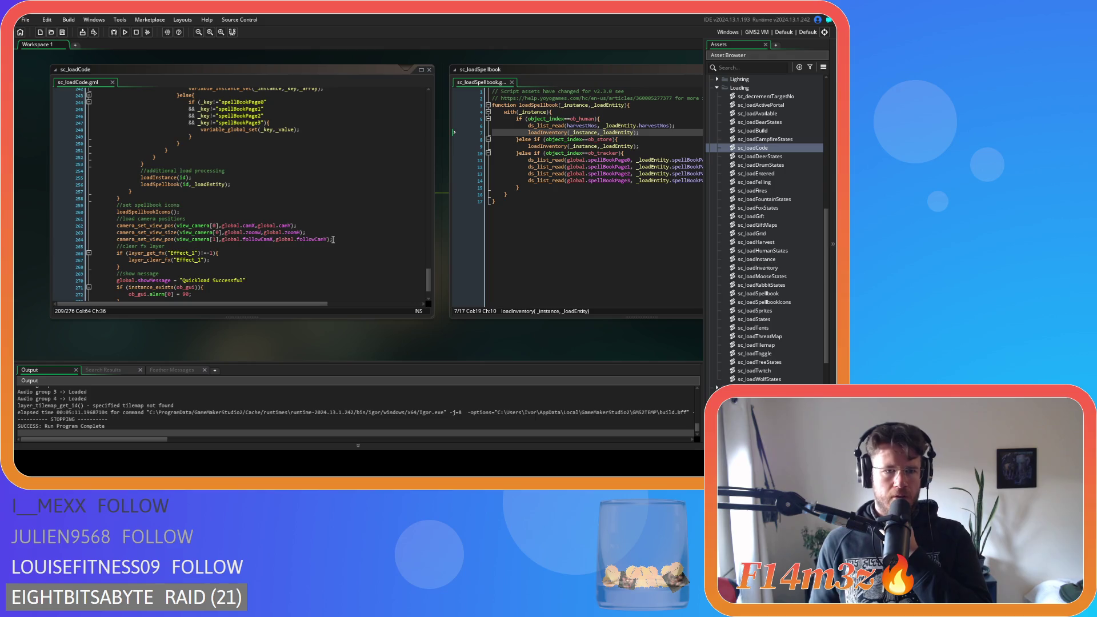
{"action": "scroll", "coordinate": [333, 240], "scroll_direction": "up", "scroll_amount": 20}
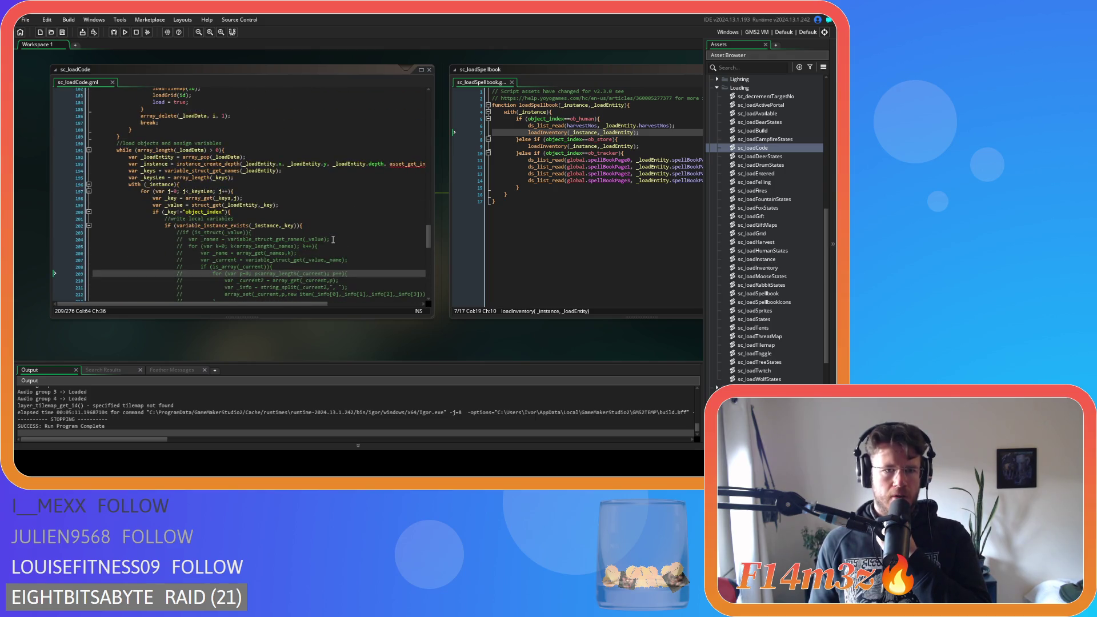
{"action": "left_click", "coordinate": [165, 157]}
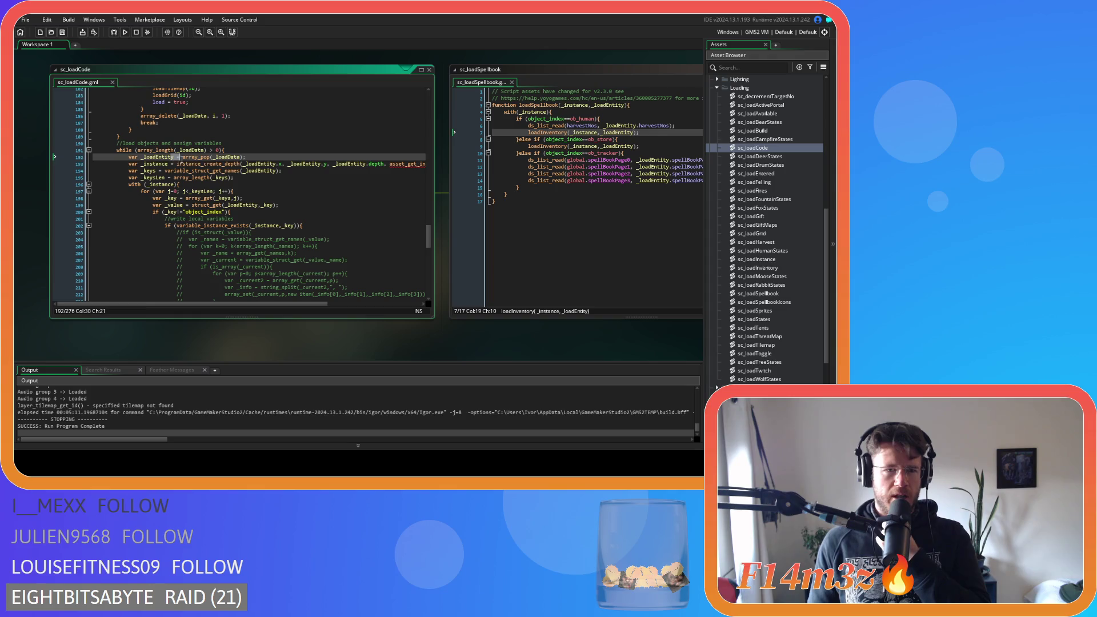
{"action": "left_click", "coordinate": [250, 157]}
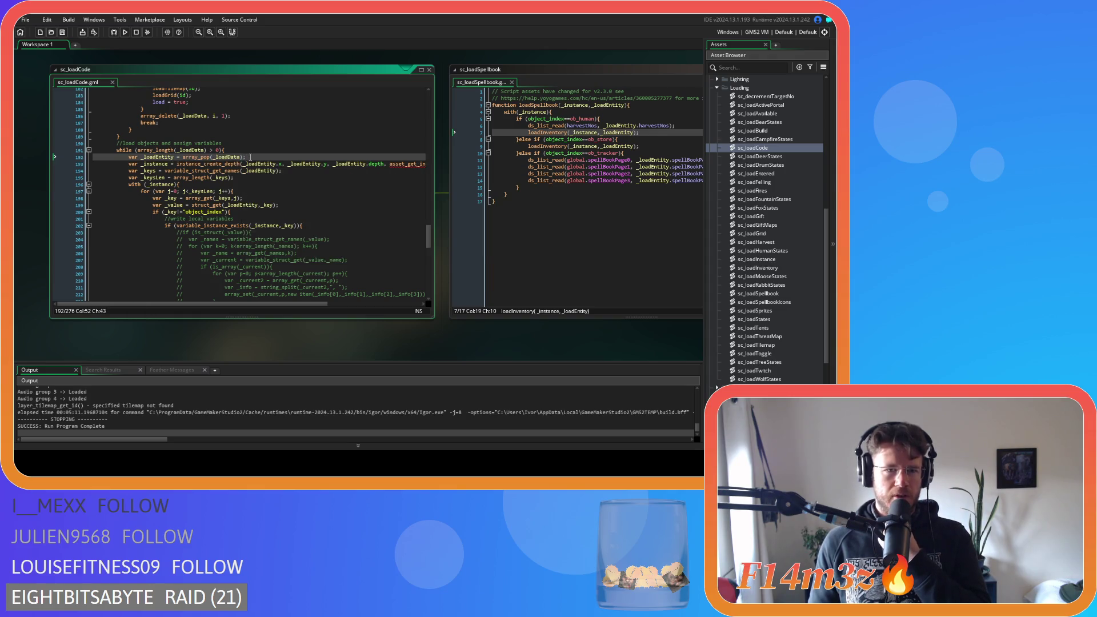
{"action": "left_click", "coordinate": [216, 164]}
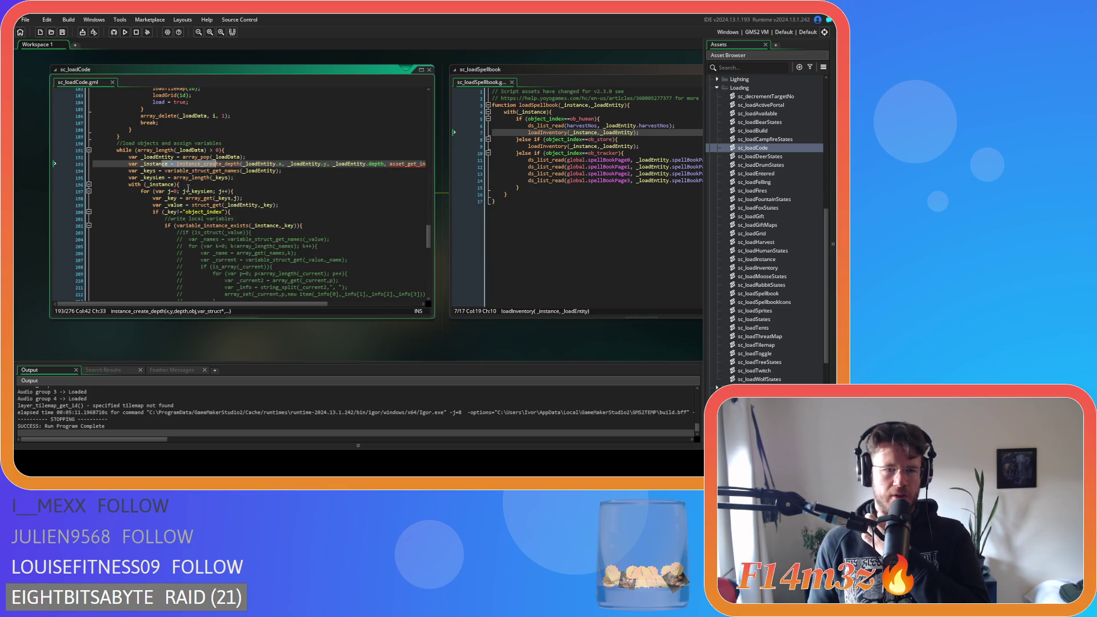
Step: Scroll through the block applying values to each instance, including the array check on line 228
{"action": "left_click", "coordinate": [215, 185]}
{"action": "scroll", "coordinate": [214, 194], "scroll_direction": "down", "scroll_amount": 10}
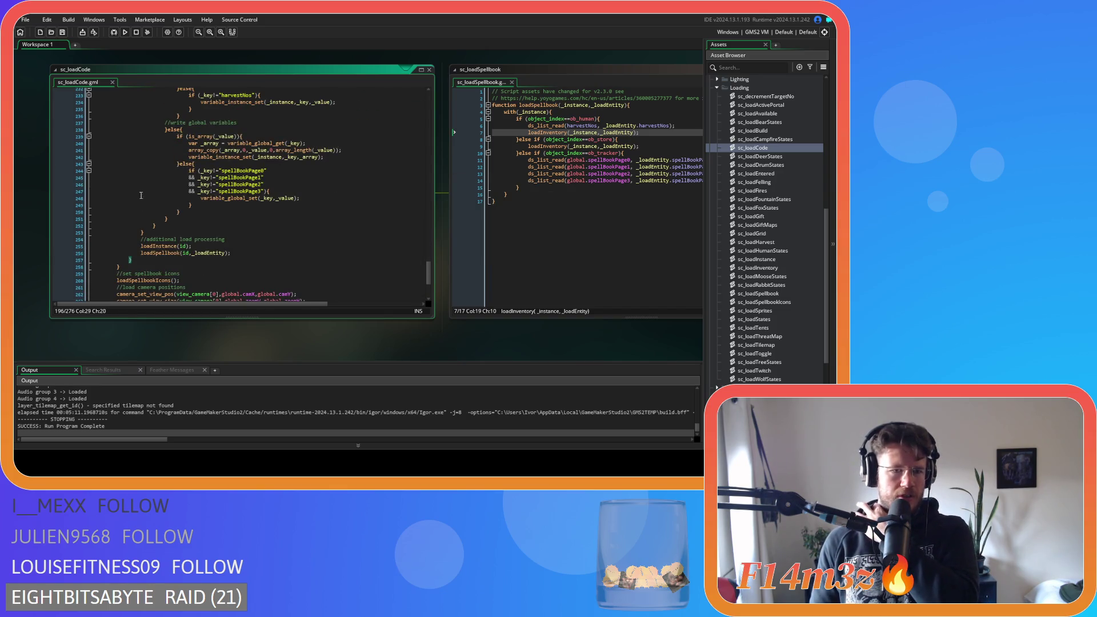
{"action": "scroll", "coordinate": [147, 261], "scroll_direction": "up", "scroll_amount": 8}
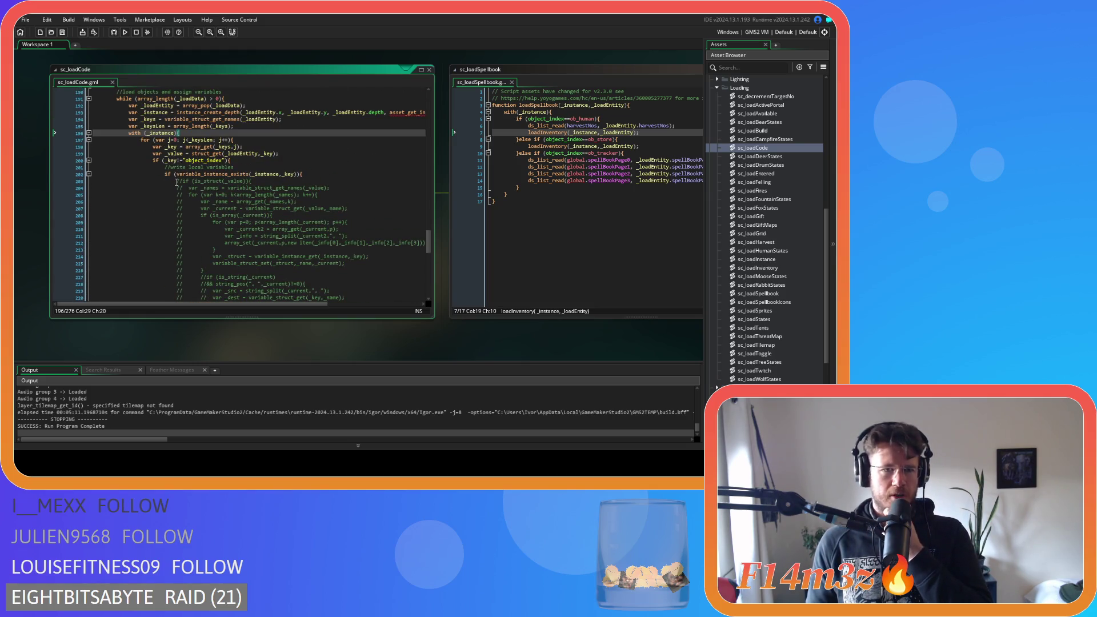
{"action": "scroll", "coordinate": [177, 183], "scroll_direction": "down", "scroll_amount": 9}
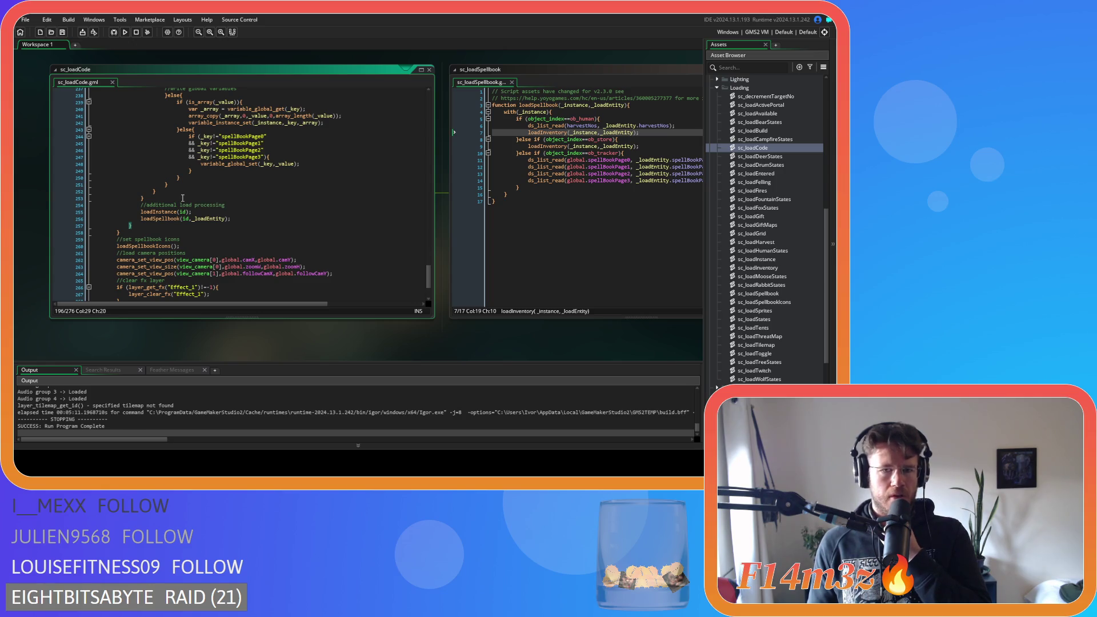
{"action": "mouse_move", "coordinate": [186, 216]}
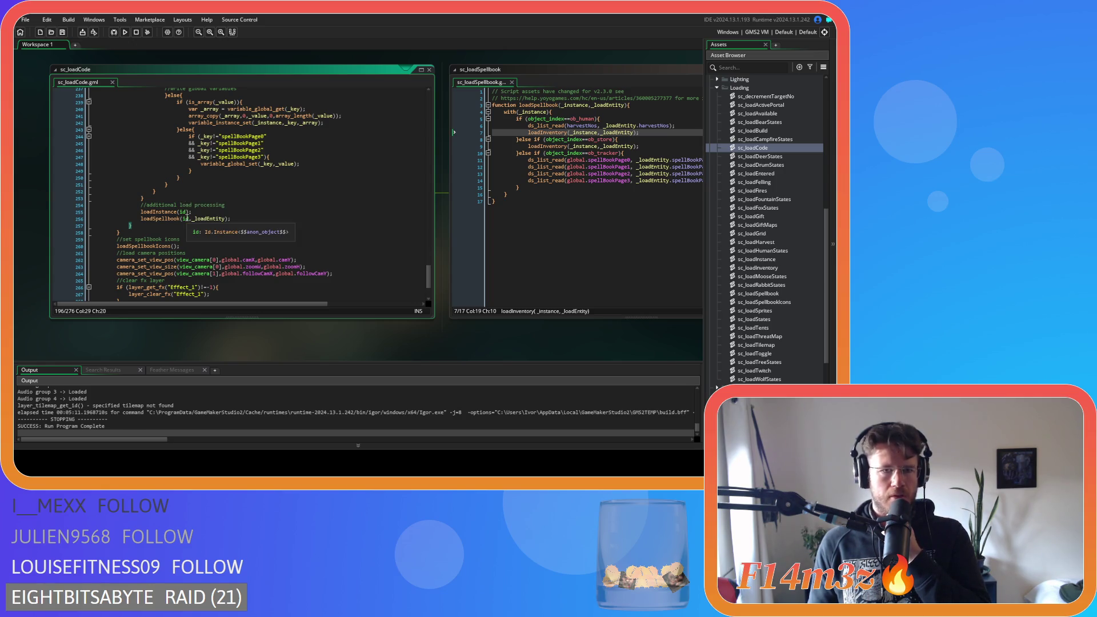
{"action": "scroll", "coordinate": [186, 218], "scroll_direction": "up", "scroll_amount": 9}
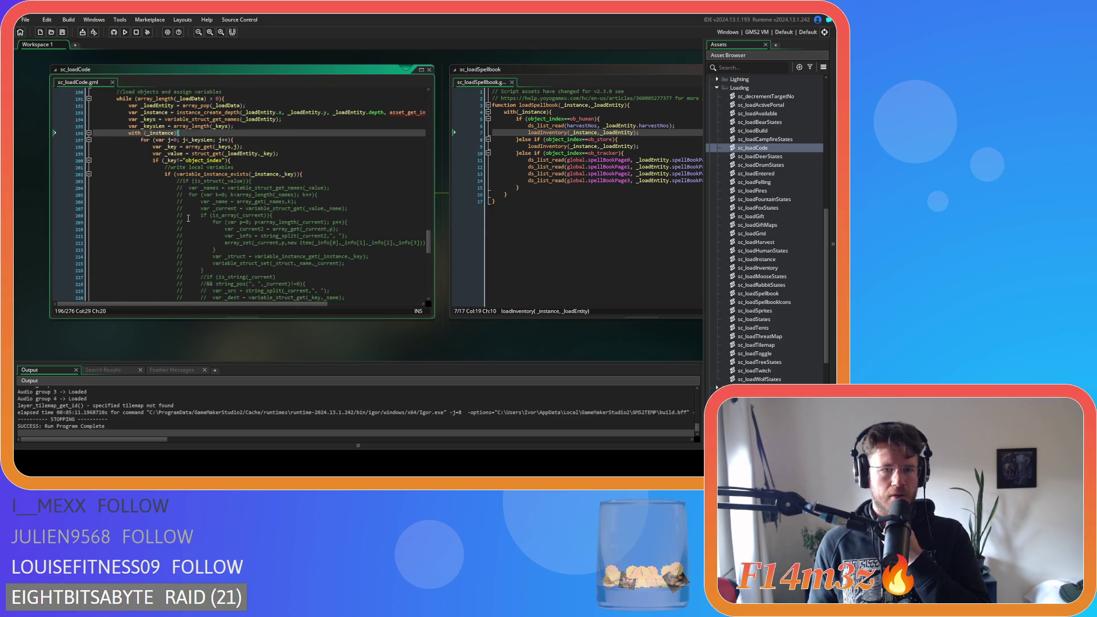
{"action": "scroll", "coordinate": [188, 217], "scroll_direction": "down", "scroll_amount": 5}
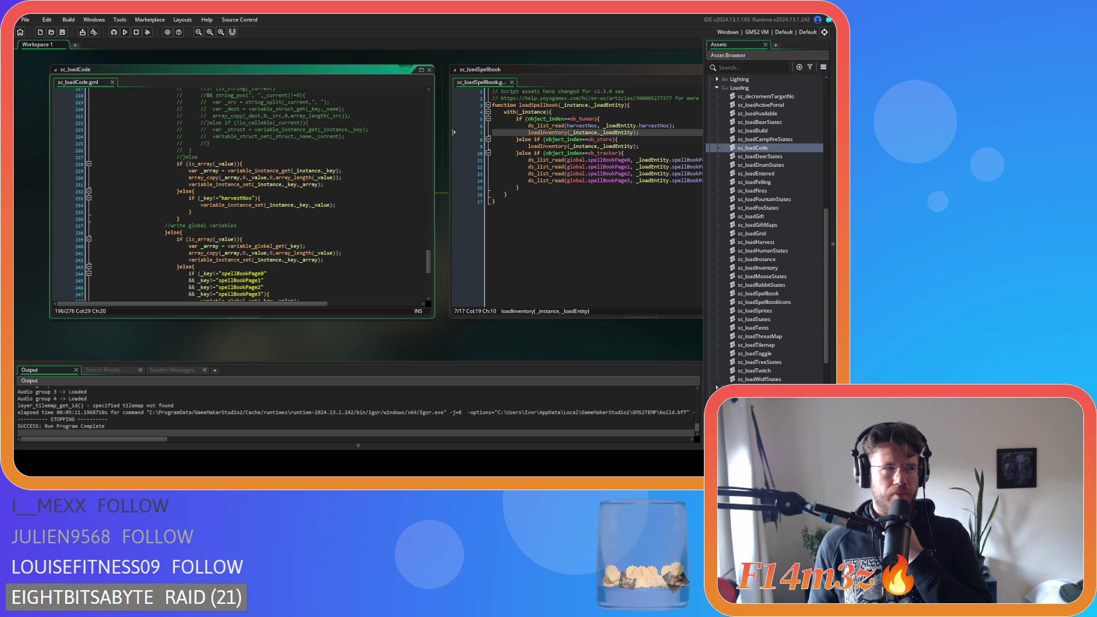
{"action": "scroll", "coordinate": [263, 147], "scroll_direction": "down", "scroll_amount": 3}
{"action": "scroll", "coordinate": [263, 148], "scroll_direction": "up", "scroll_amount": 2}
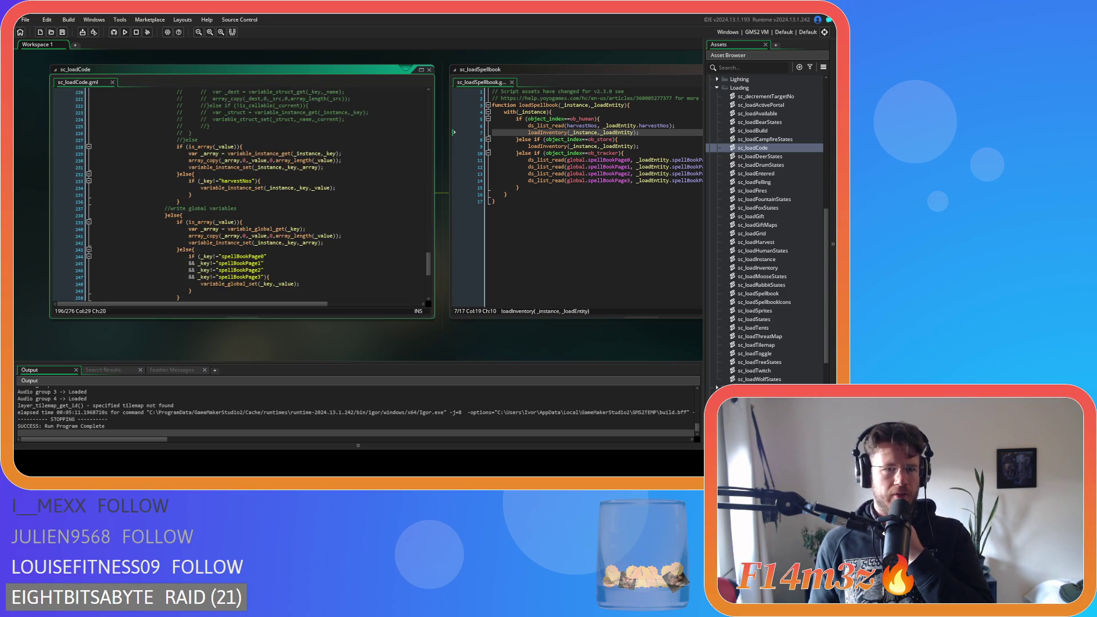
{"action": "left_click", "coordinate": [263, 148]}
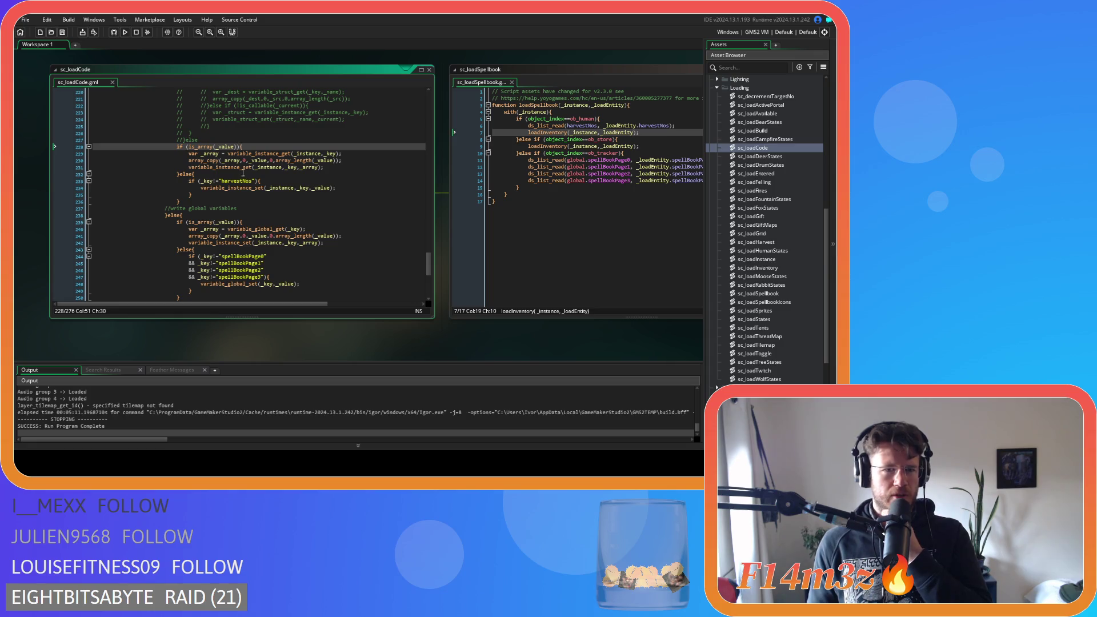
{"action": "scroll", "coordinate": [241, 203], "scroll_direction": "up", "scroll_amount": 3}
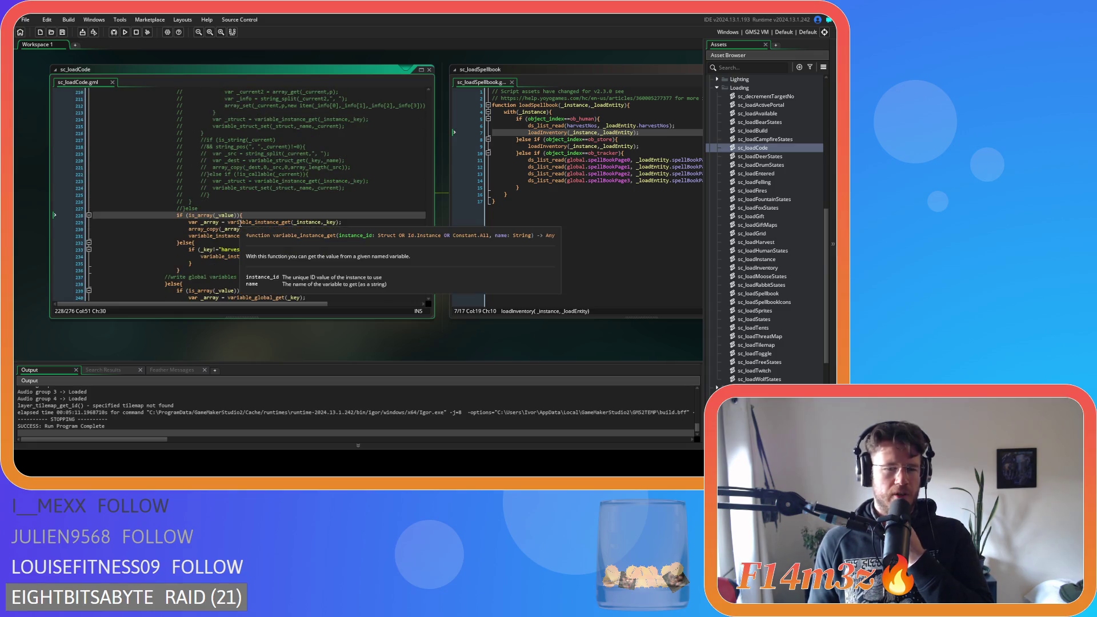
{"action": "scroll", "coordinate": [239, 220], "scroll_direction": "down", "scroll_amount": 4}
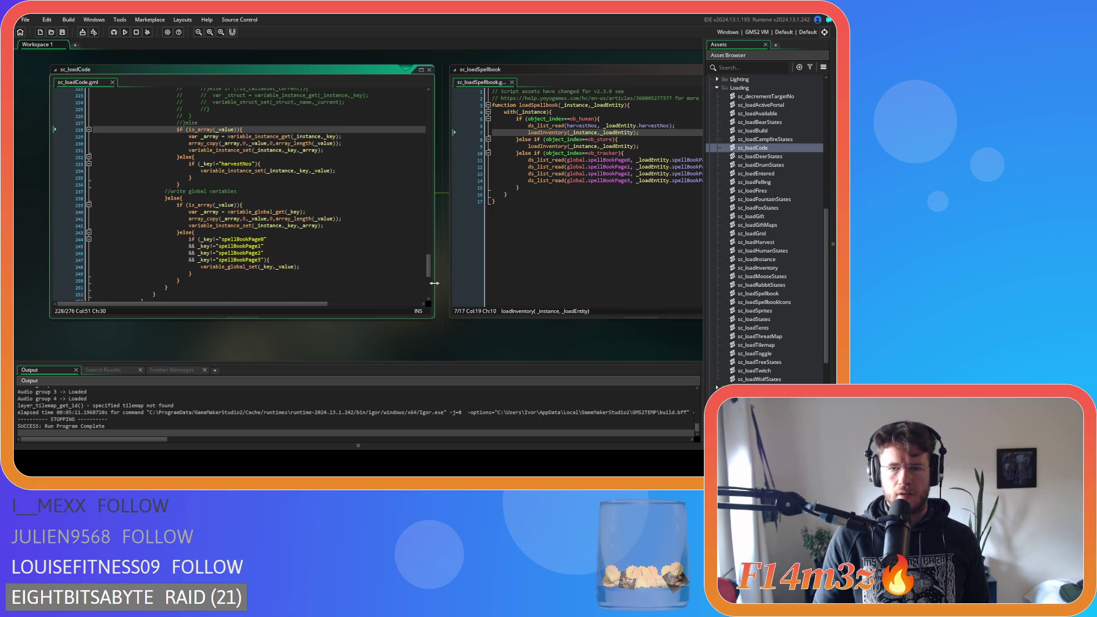
Step: Open sc_loadInventory with F12, scroll through it, then close it
{"action": "key", "text": "F12"}
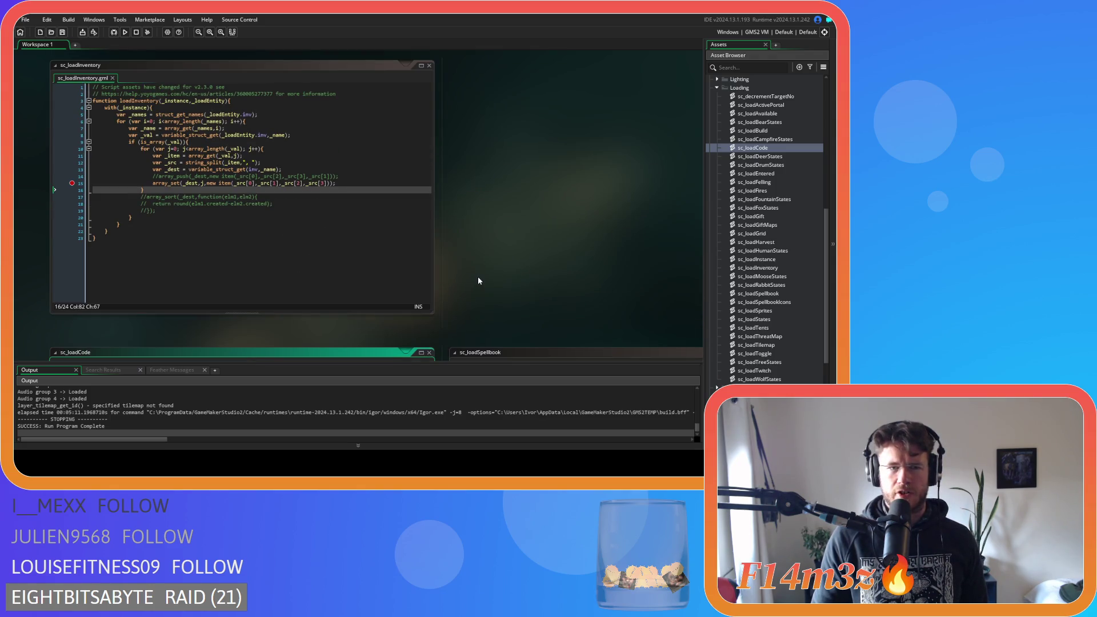
{"action": "scroll", "coordinate": [450, 263], "scroll_direction": "down", "scroll_amount": 5}
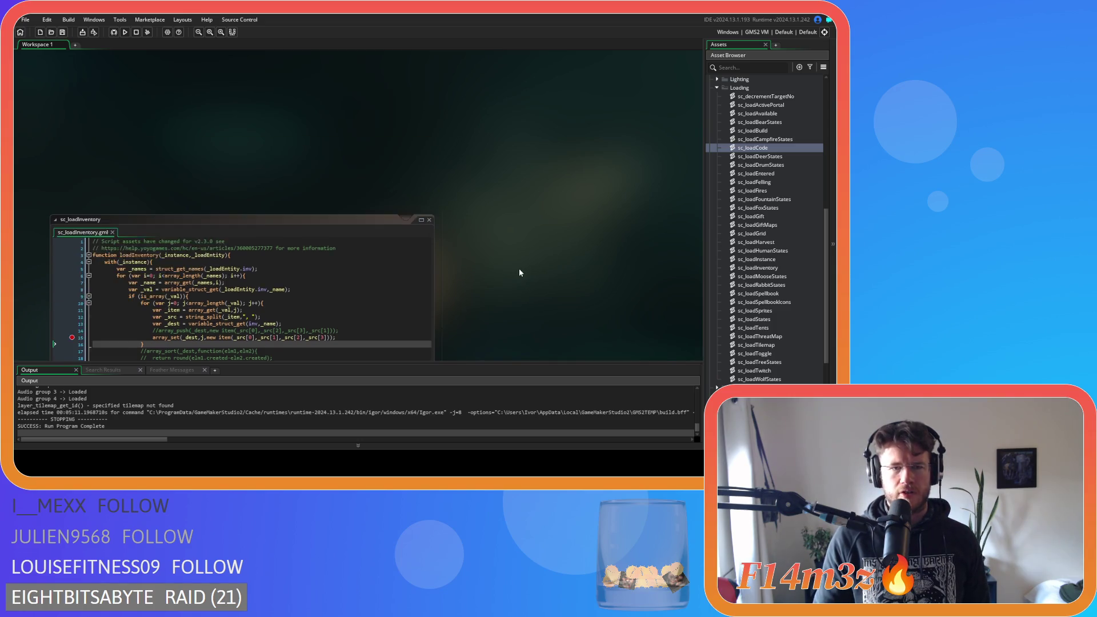
{"action": "scroll", "coordinate": [540, 349], "scroll_direction": "right", "scroll_amount": 5}
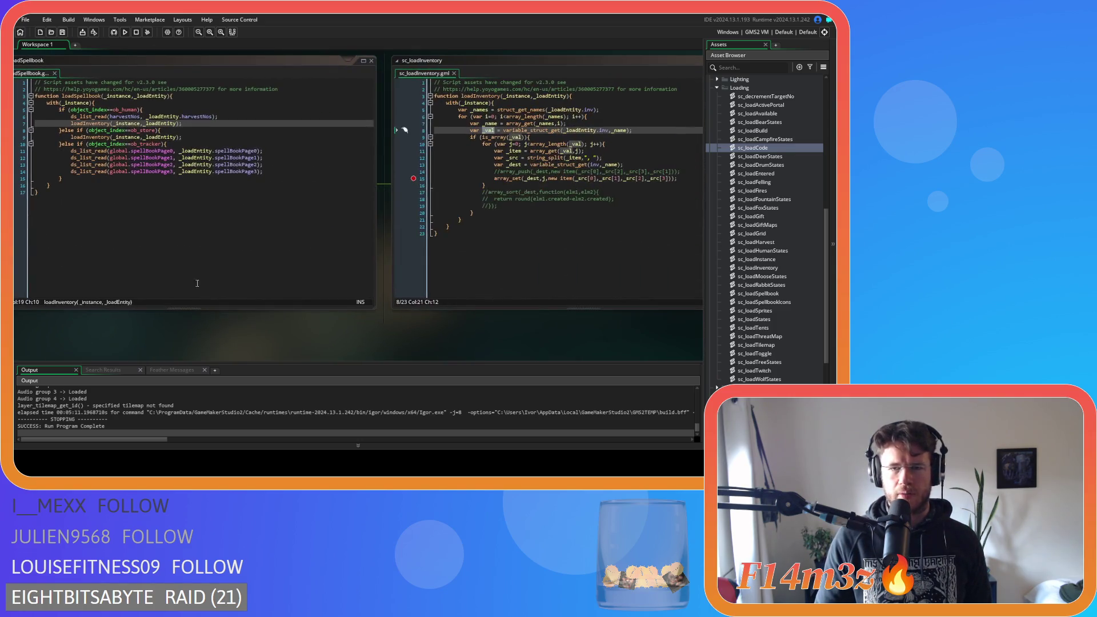
{"action": "left_click", "coordinate": [451, 76]}
{"action": "key", "text": "F5"}
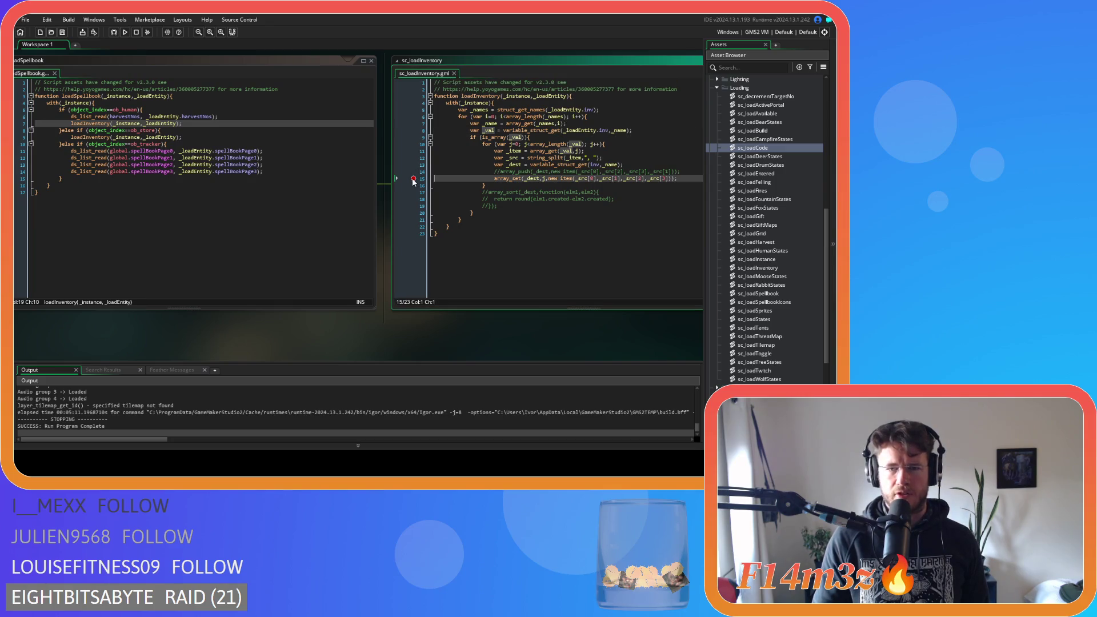
{"action": "left_click", "coordinate": [450, 74]}
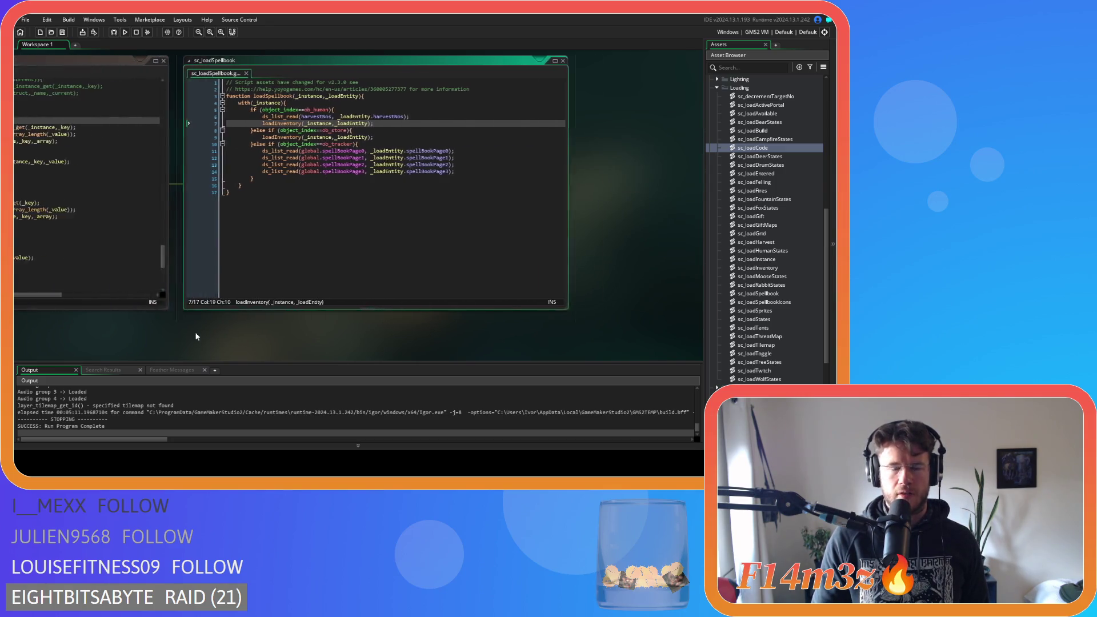
Step: Reposition the code windows, reopen loadInventory from its call, and breakpoint line 15
{"action": "left_click_drag", "start_coordinate": [177, 360], "coordinate": [413, 255]}
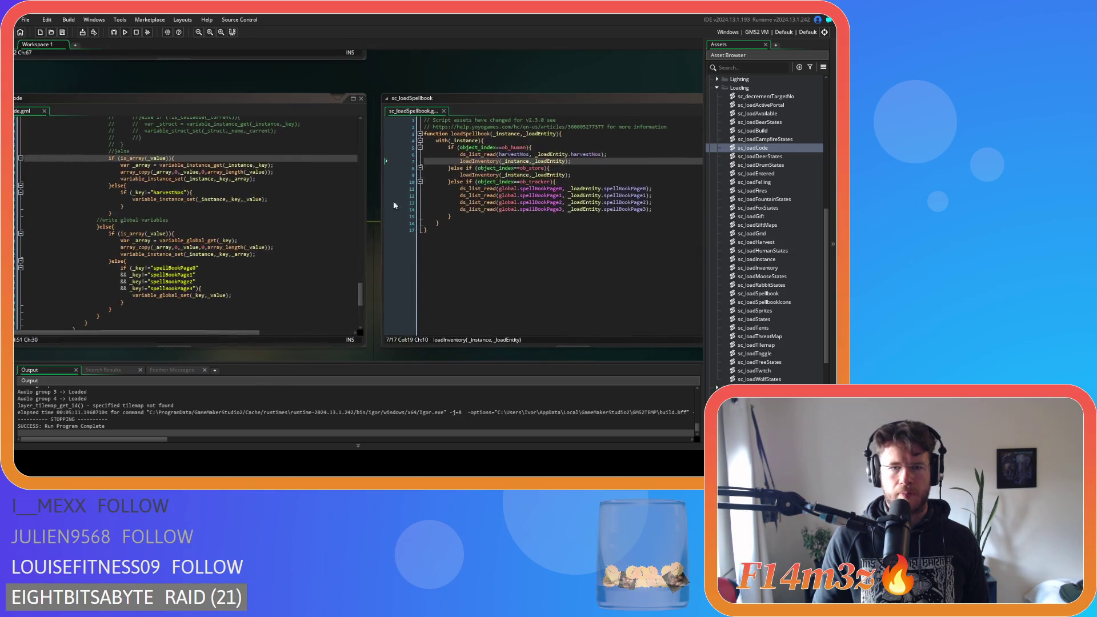
{"action": "mouse_move", "coordinate": [394, 76]}
{"action": "left_mouse_down"}
{"action": "mouse_move", "coordinate": [399, 141]}
{"action": "mouse_move", "coordinate": [311, 98]}
{"action": "mouse_move", "coordinate": [232, 80]}
{"action": "mouse_move", "coordinate": [490, 55]}
{"action": "left_mouse_up"}
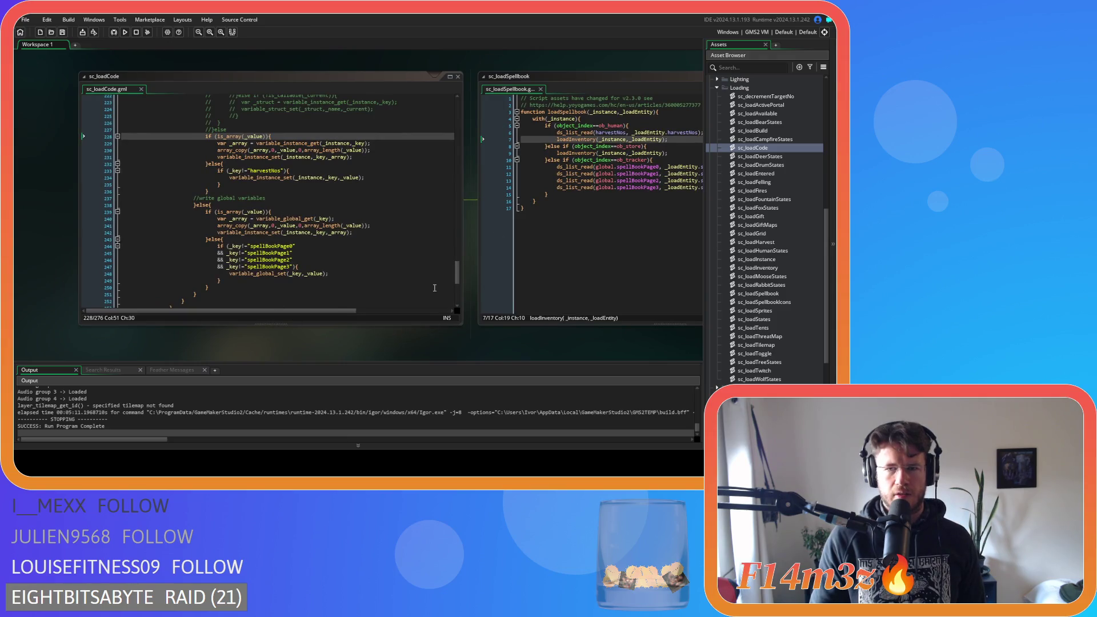
{"action": "left_click_drag", "start_coordinate": [501, 347], "coordinate": [219, 342]}
{"action": "middle_click", "coordinate": [320, 139]}
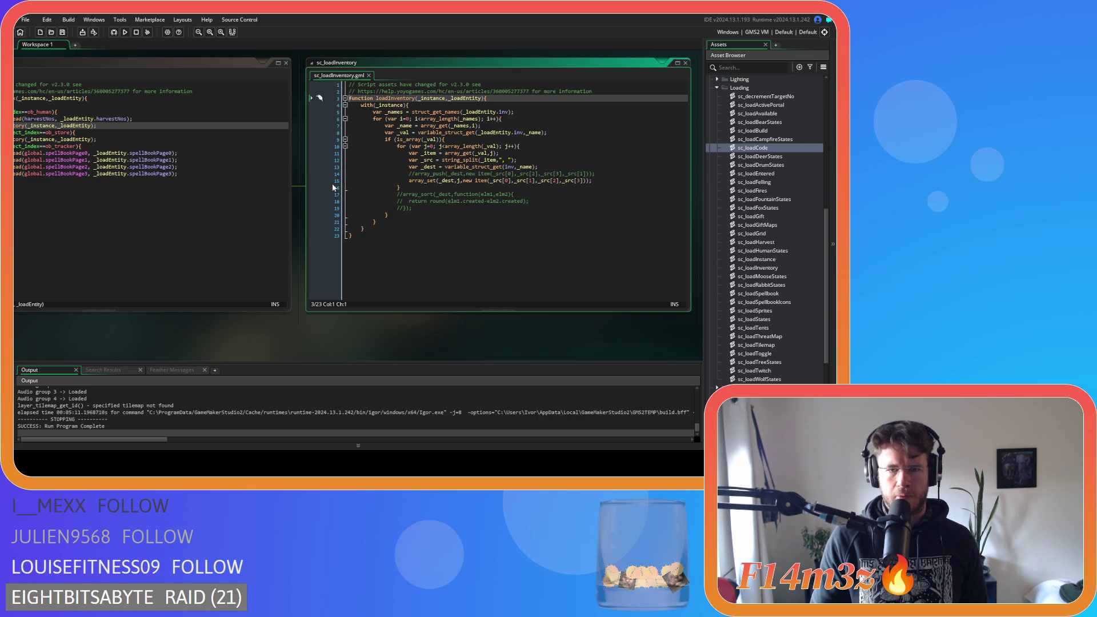
{"action": "left_click", "coordinate": [328, 180]}
Step: Move sc_loadInventory aside and bring sc_loadCode and sc_loadSpellbook back into view
{"action": "left_click_drag", "start_coordinate": [291, 155], "coordinate": [489, 398]}
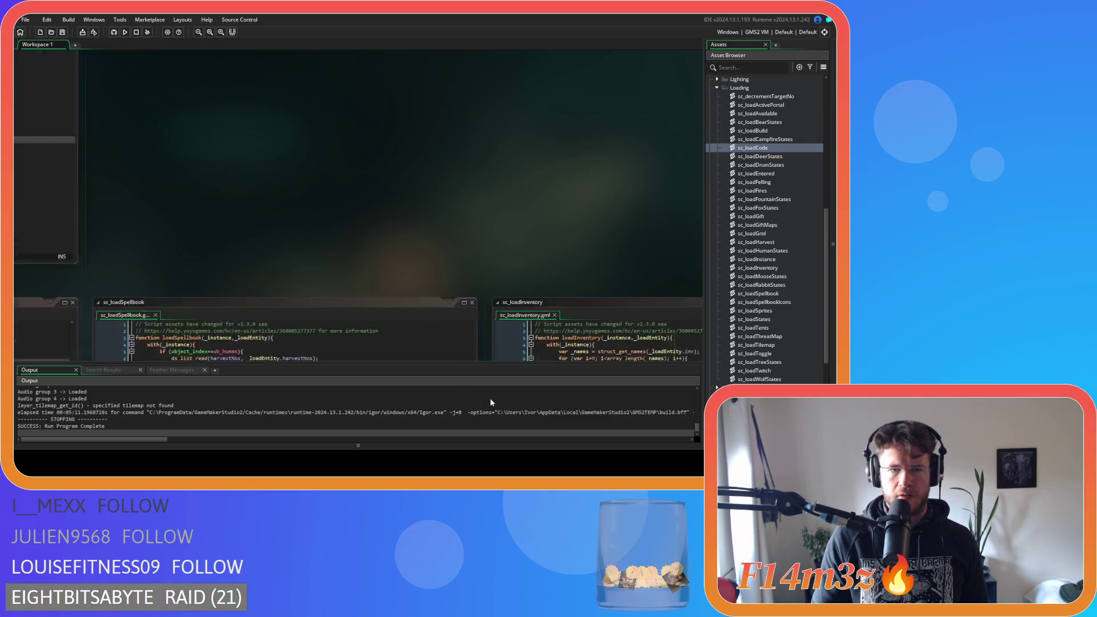
{"action": "mouse_move", "coordinate": [539, 280]}
{"action": "left_mouse_down"}
{"action": "mouse_move", "coordinate": [570, 241]}
{"action": "mouse_move", "coordinate": [529, 200]}
{"action": "mouse_move", "coordinate": [546, 151]}
{"action": "mouse_move", "coordinate": [527, 37]}
{"action": "left_mouse_up"}
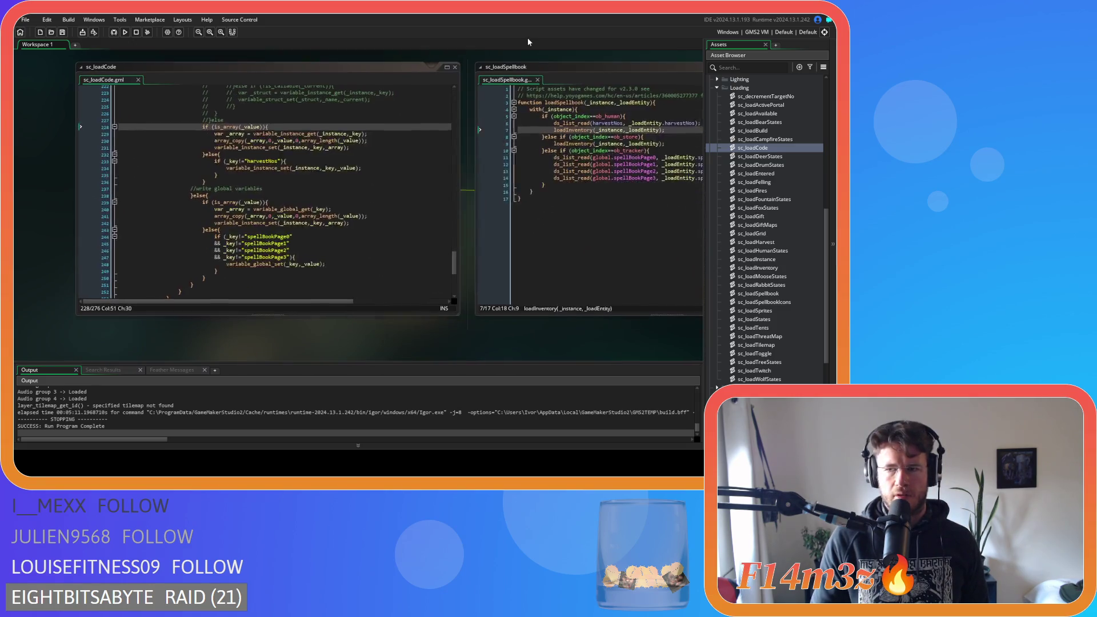
{"action": "scroll", "coordinate": [724, 212], "scroll_direction": "up", "scroll_amount": 10}
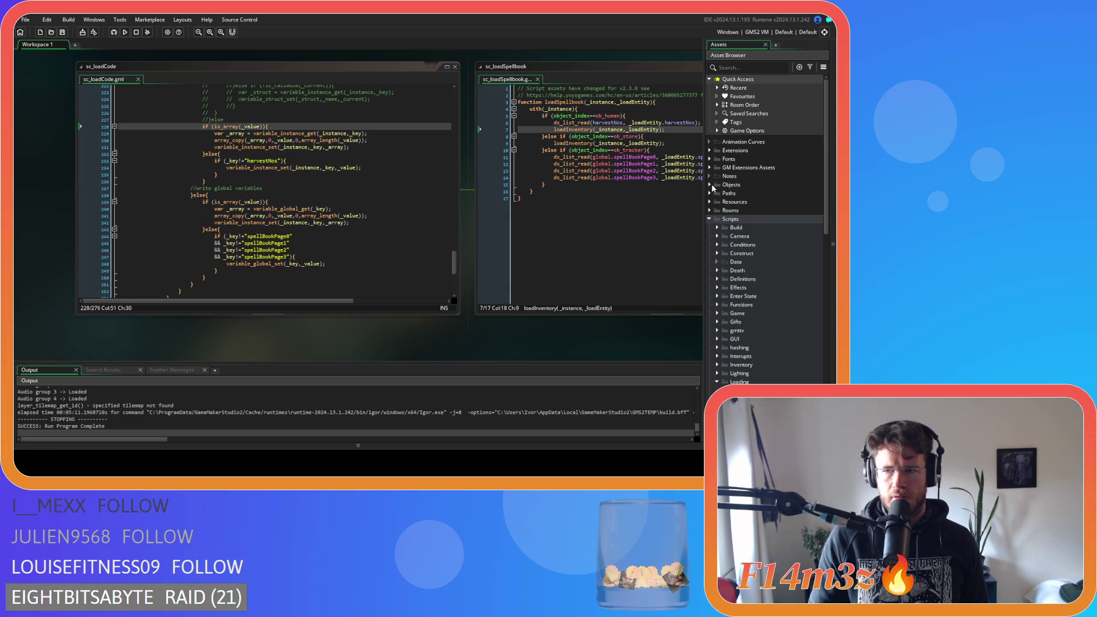
Step: Open ob_save from Objects > Save and follow its saveHuman call into sc_saveHuman
{"action": "left_click", "coordinate": [710, 185]}
{"action": "left_click", "coordinate": [719, 305]}
{"action": "double_click", "coordinate": [746, 323]}
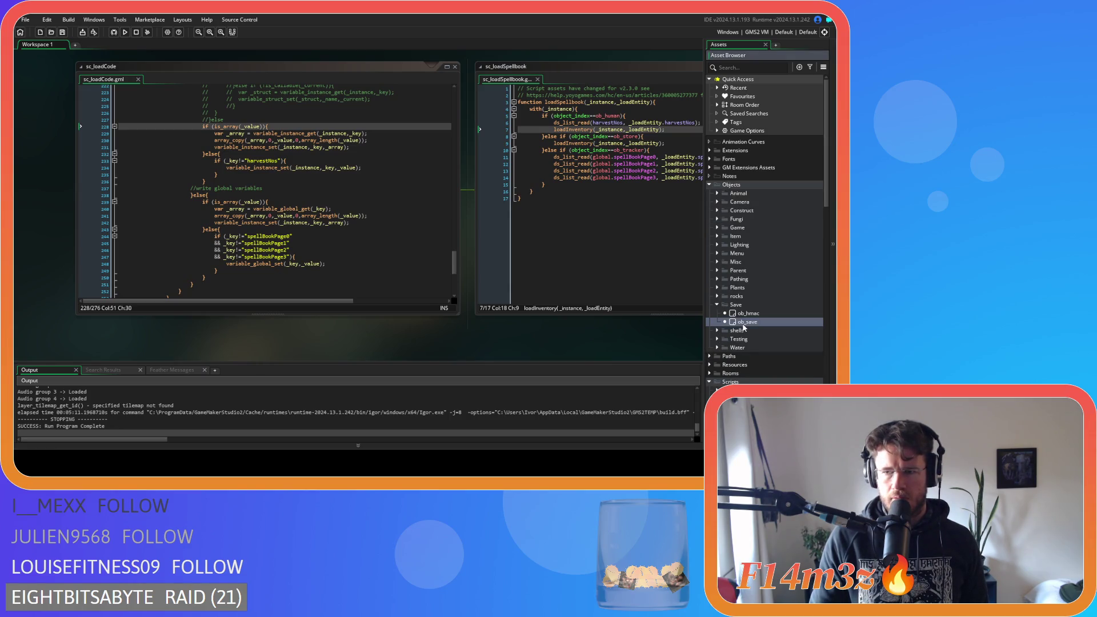
{"action": "scroll", "coordinate": [450, 194], "scroll_direction": "down", "scroll_amount": 9}
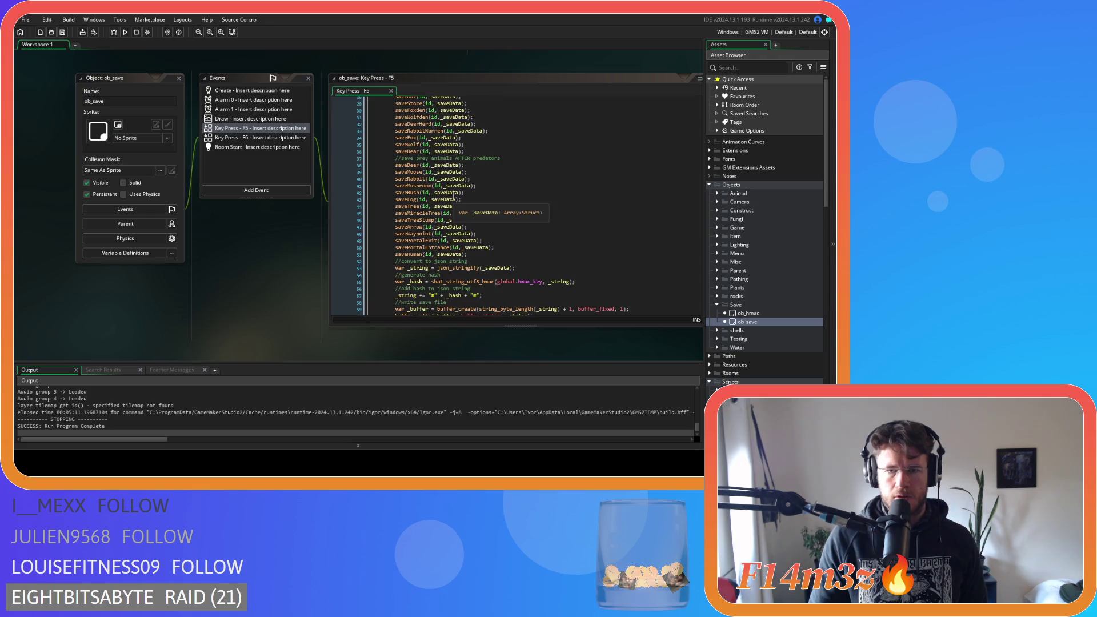
{"action": "middle_click", "coordinate": [408, 254]}
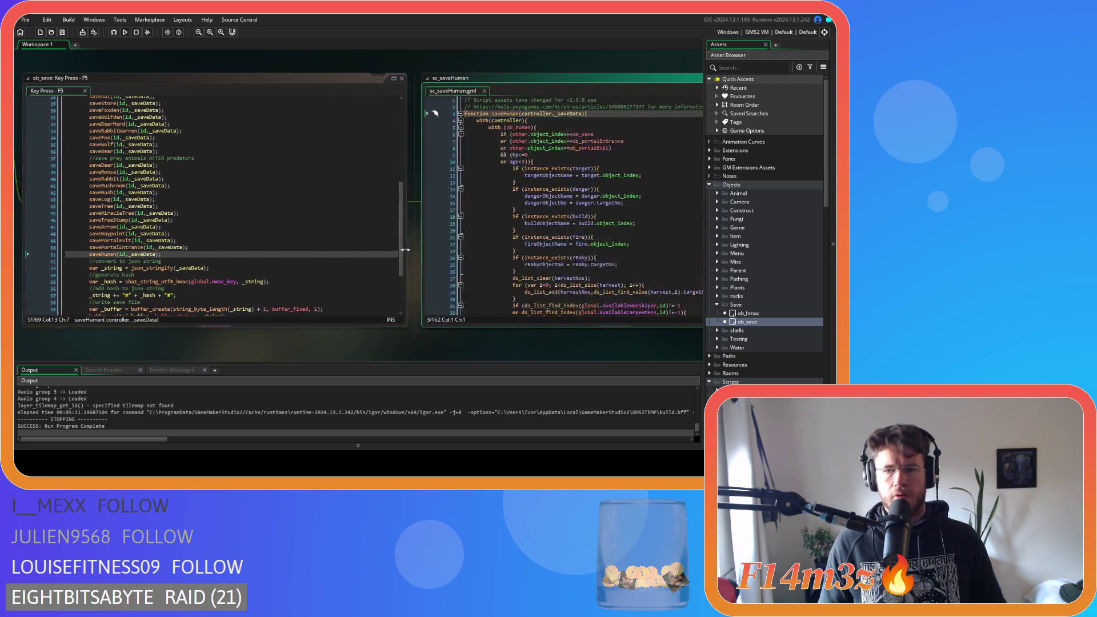
{"action": "scroll", "coordinate": [513, 234], "scroll_direction": "down", "scroll_amount": 12}
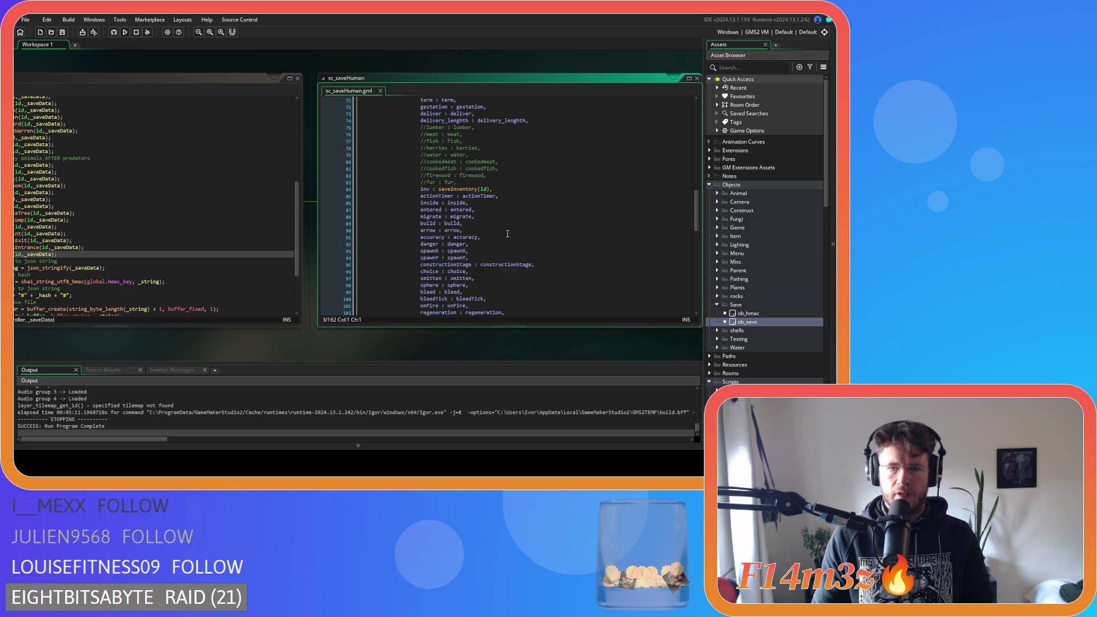
Step: Duplicate the inv : saveInventory(id) line 84 and comment out the original
{"action": "left_click", "coordinate": [503, 189]}
{"action": "key", "text": "ctrl+k"}
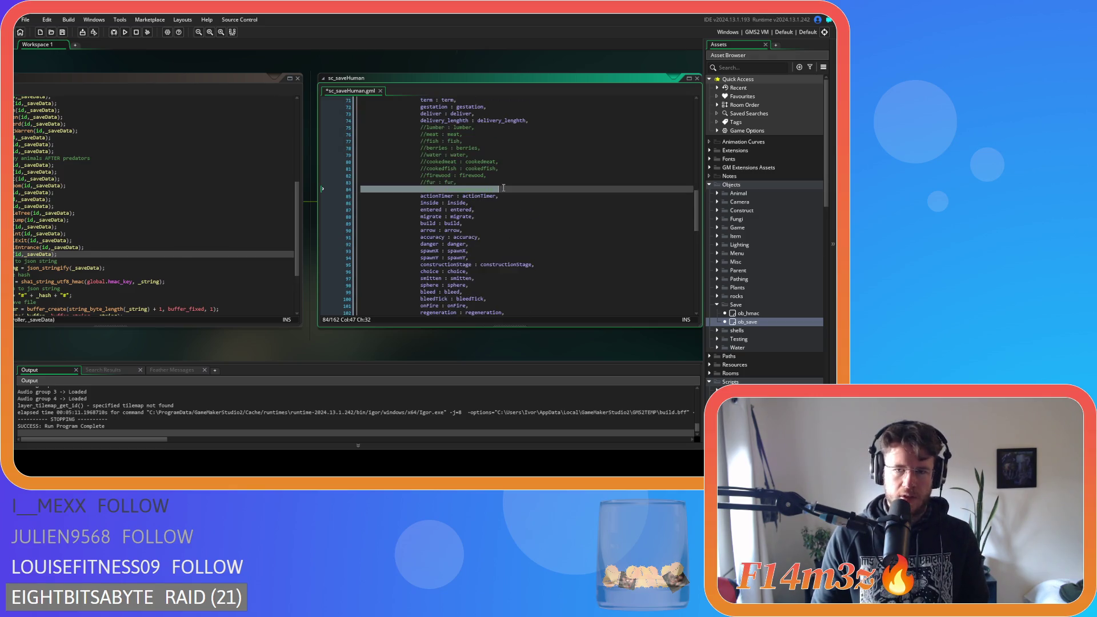
{"action": "key", "text": "ctrl+z"}
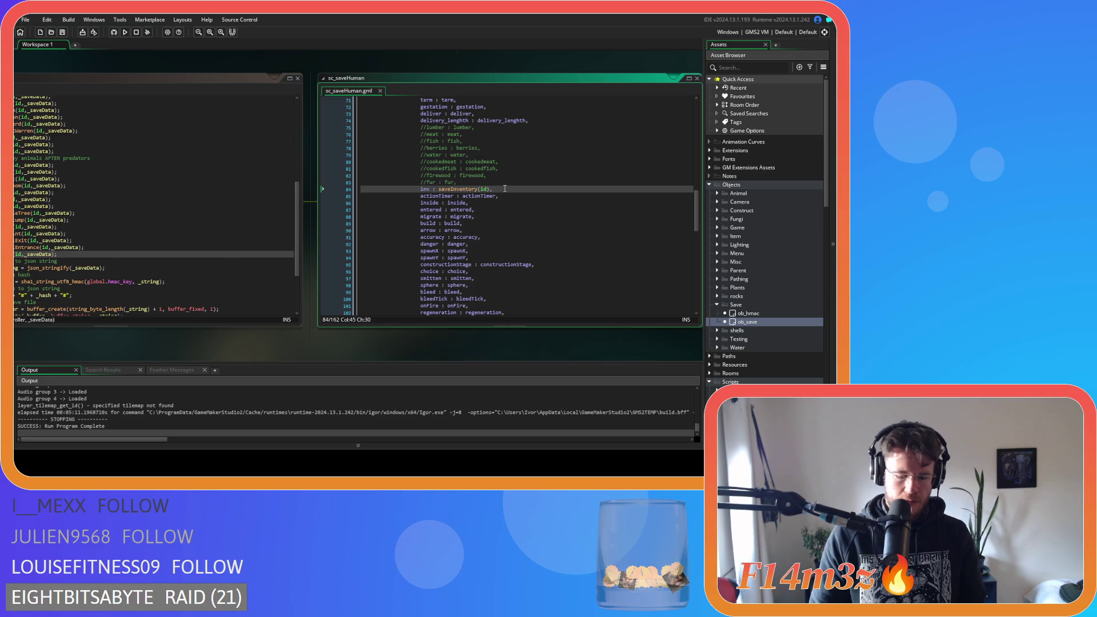
{"action": "key", "text": "ctrl+d"}
{"action": "left_click", "coordinate": [505, 189]}
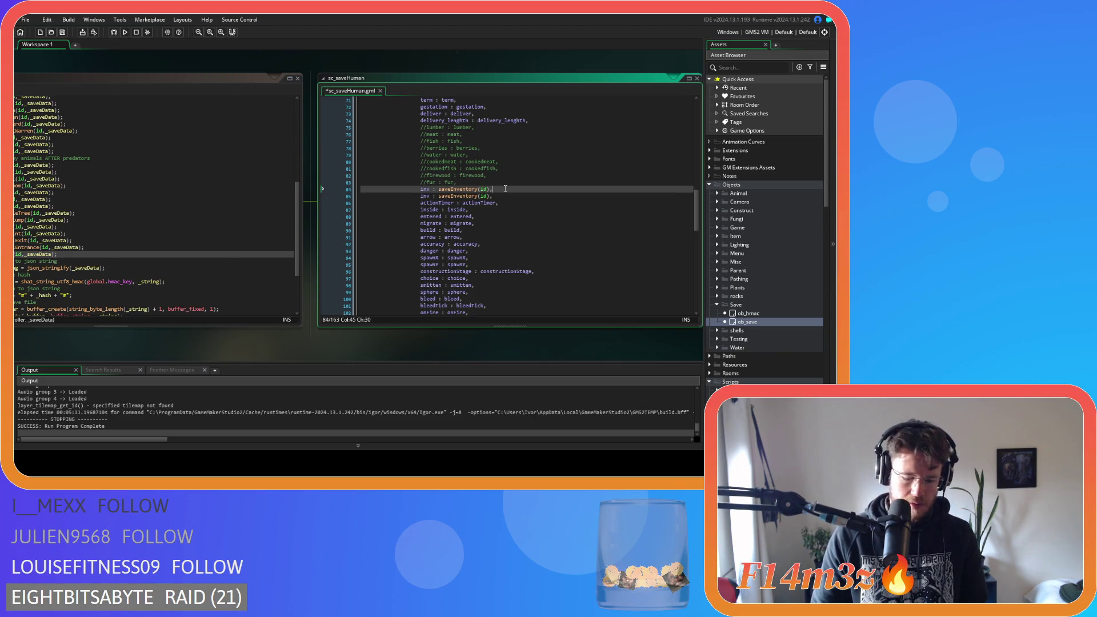
{"action": "key", "text": "ctrl+k"}
Step: Change the copied line to inv : inv, then pan to ob_save's F5 code
{"action": "left_click", "coordinate": [485, 197]}
{"action": "left_click_drag", "start_coordinate": [486, 197], "coordinate": [439, 197]}
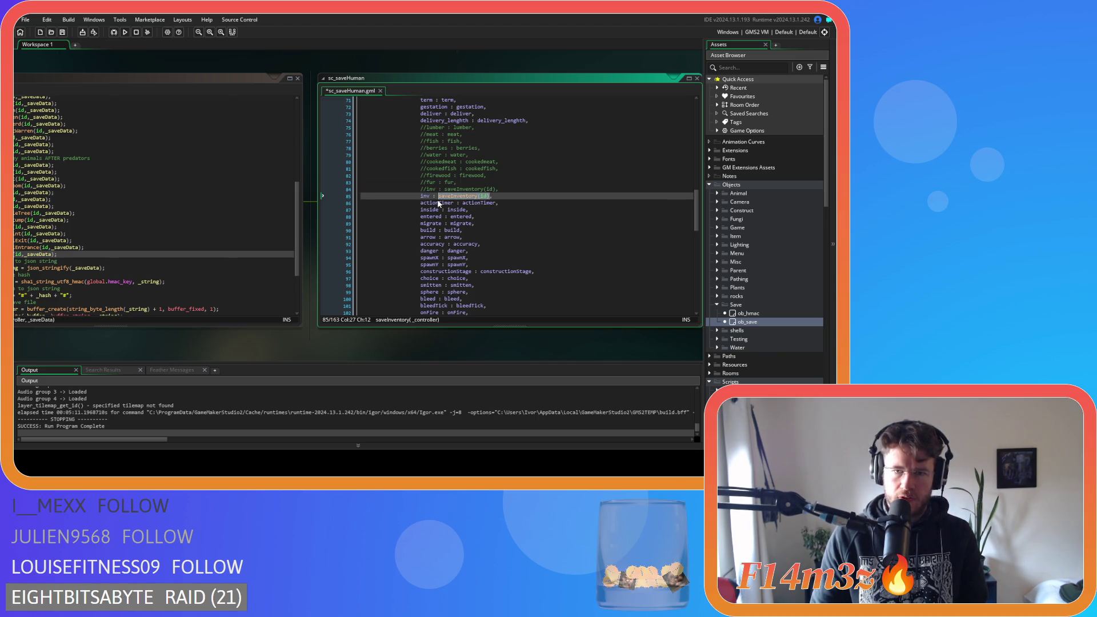
{"action": "type", "text": "inv : inv,"}
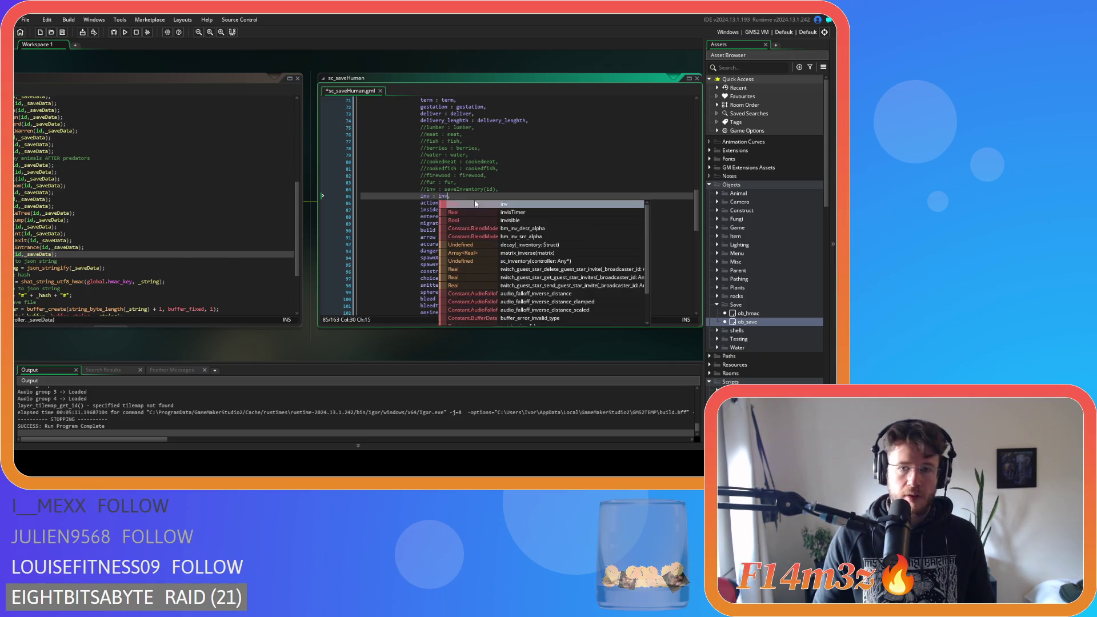
{"action": "left_click", "coordinate": [484, 195]}
{"action": "mouse_move", "coordinate": [307, 80]}
{"action": "left_mouse_down"}
{"action": "mouse_move", "coordinate": [448, 236]}
{"action": "mouse_move", "coordinate": [236, 95]}
{"action": "mouse_move", "coordinate": [237, 80]}
{"action": "left_mouse_up"}
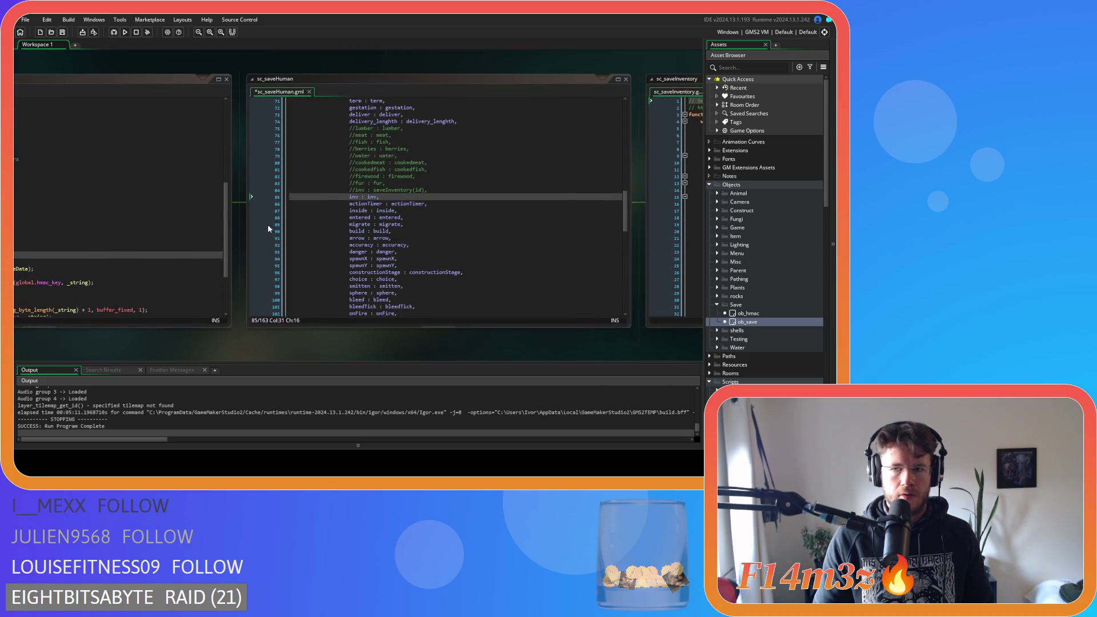
{"action": "mouse_move", "coordinate": [217, 324]}
{"action": "left_mouse_down"}
{"action": "mouse_move", "coordinate": [358, 317]}
{"action": "mouse_move", "coordinate": [365, 338]}
{"action": "mouse_move", "coordinate": [326, 265]}
{"action": "left_mouse_up"}
Step: In sc_saveStore, duplicate the inv line, replace saveInventory(id) with inv, save, and run the game
{"action": "scroll", "coordinate": [212, 230], "scroll_direction": "down", "scroll_amount": 3}
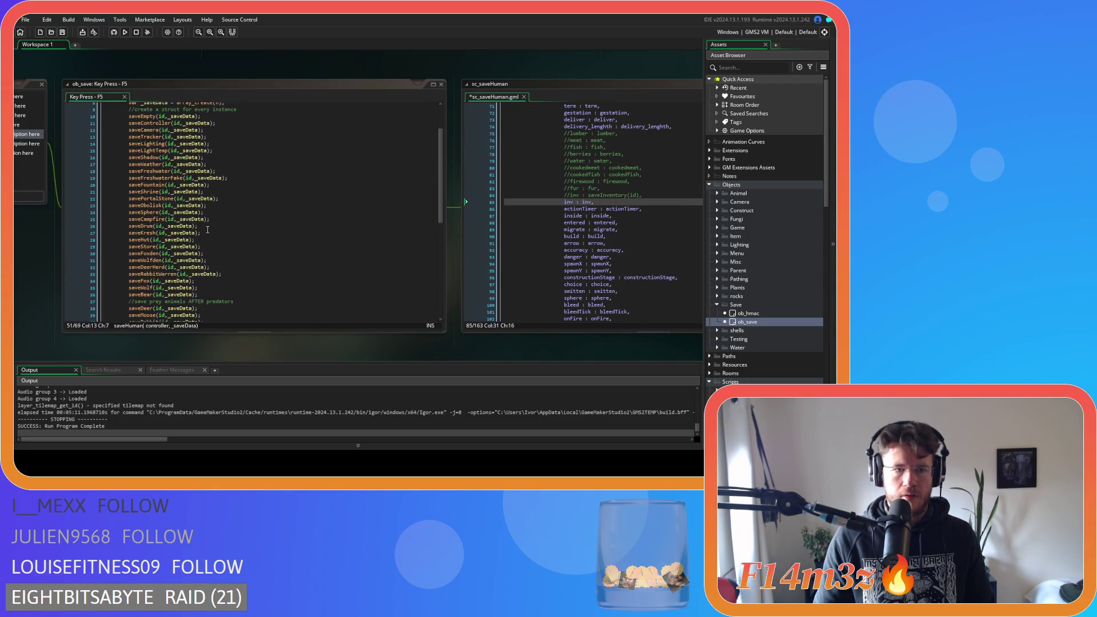
{"action": "middle_click", "coordinate": [166, 246]}
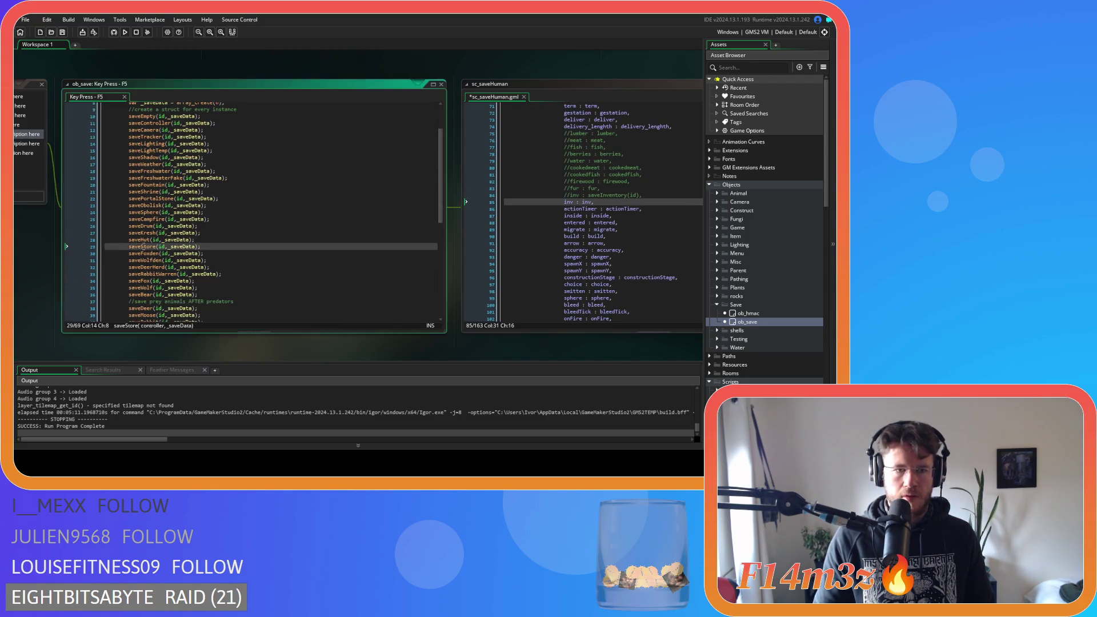
{"action": "left_click", "coordinate": [485, 243]}
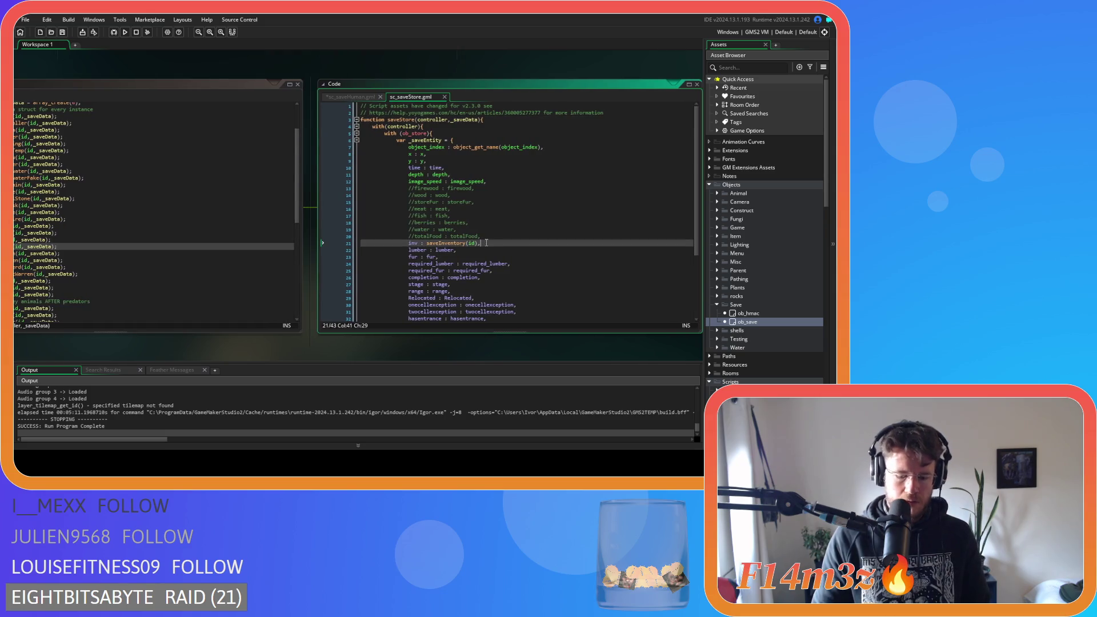
{"action": "key", "text": "Return"}
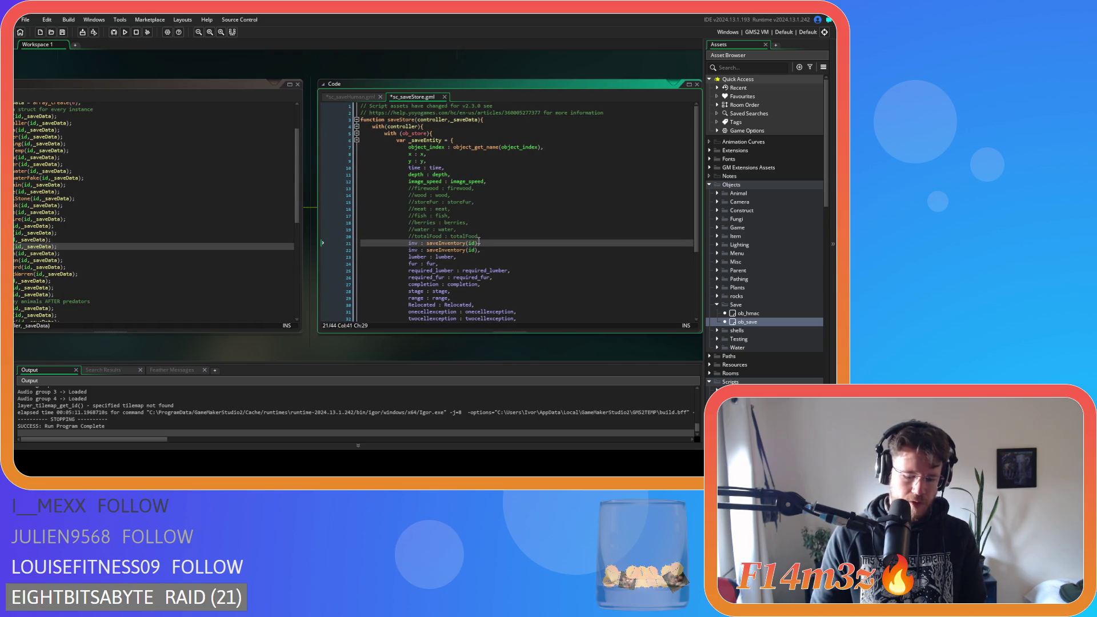
{"action": "left_click_drag", "start_coordinate": [478, 250], "coordinate": [426, 250]}
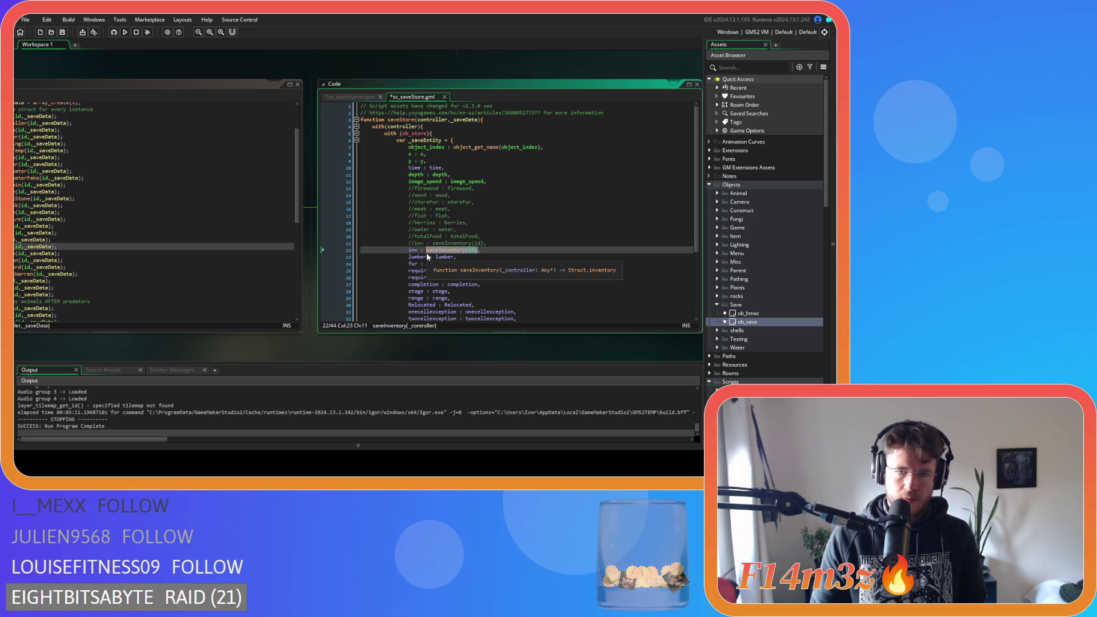
{"action": "type", "text": "inv : inv,"}
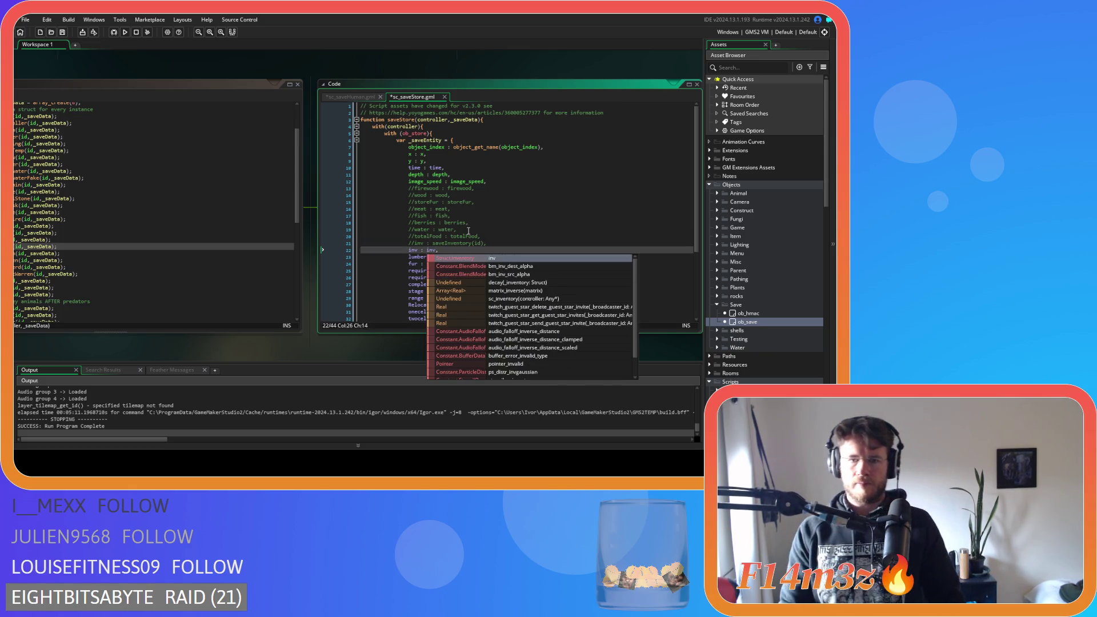
{"action": "key", "text": "Right"}
{"action": "key", "text": "ctrl+s"}
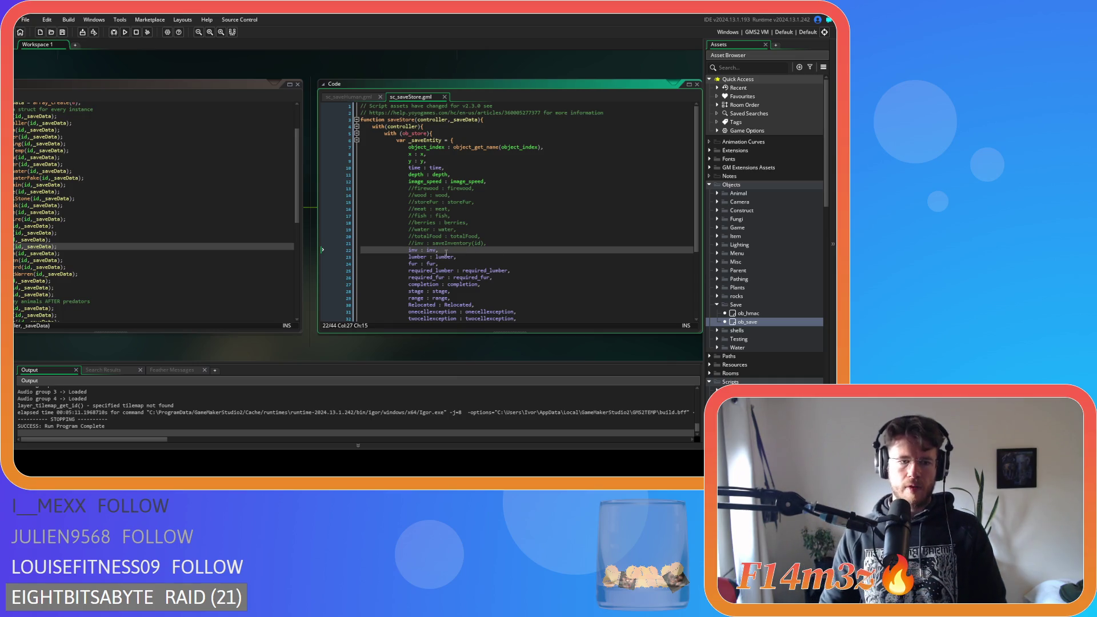
{"action": "key", "text": "F5"}
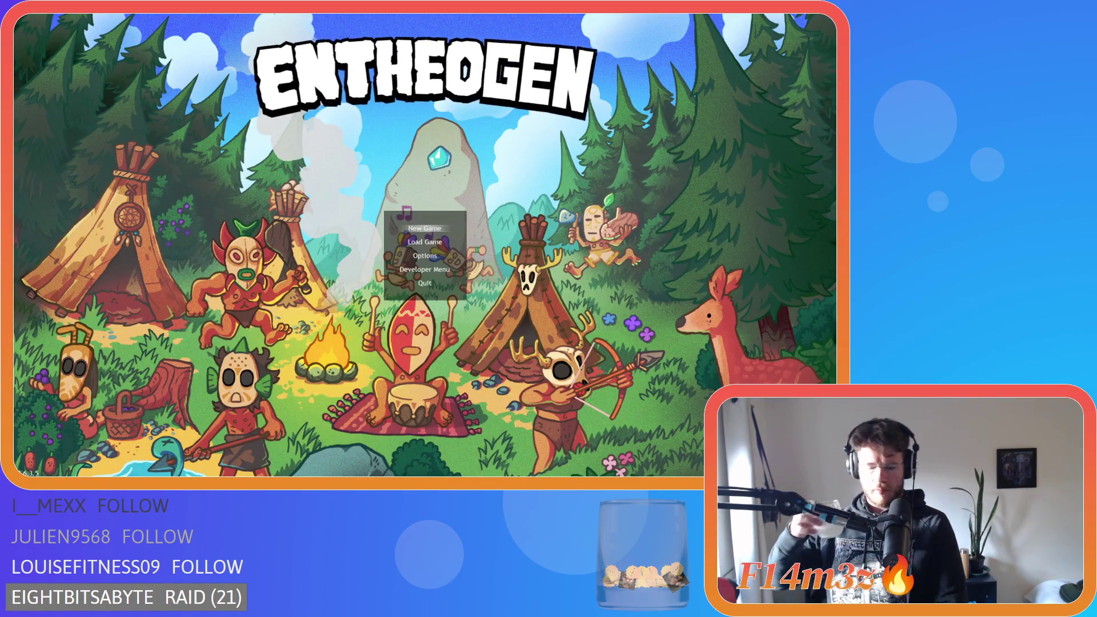
Step: Start a New Game and wait for the Temperate Forest world map to load
{"action": "key", "text": "Return"}
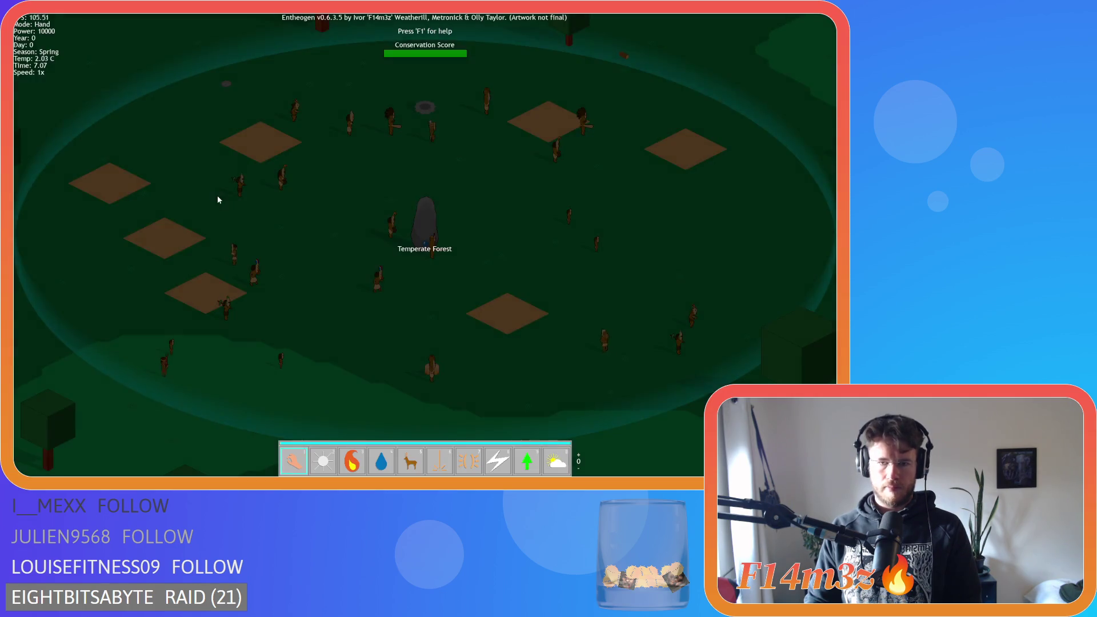
Step: Toggle the Tribe window, pan the map, quicksave with F5, quickload with F9, then quit
{"action": "key", "text": "t"}
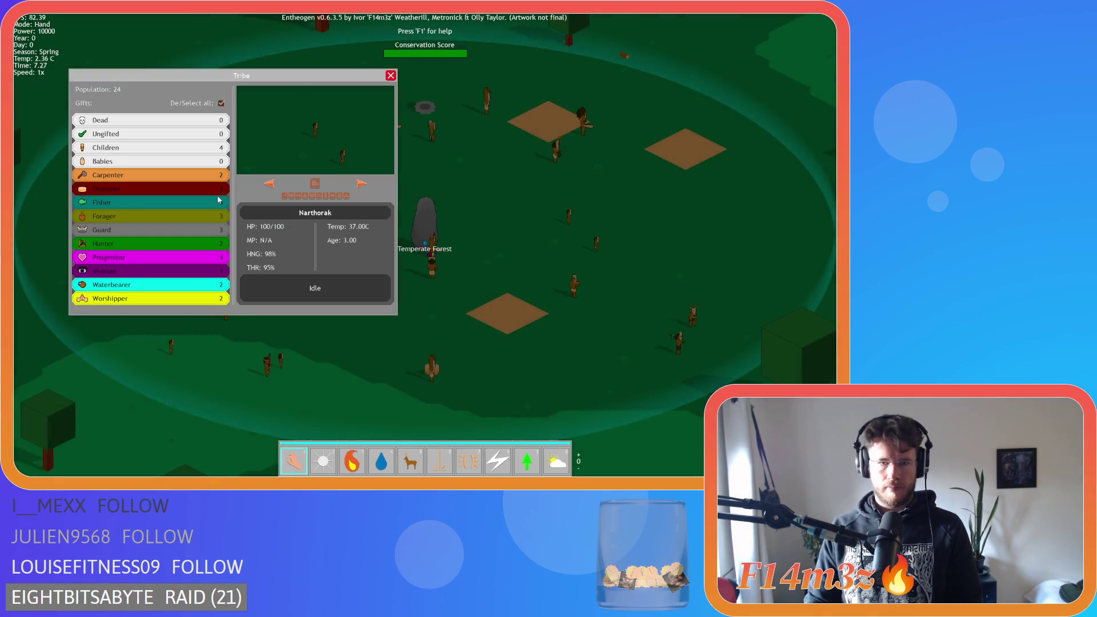
{"action": "key", "text": "t"}
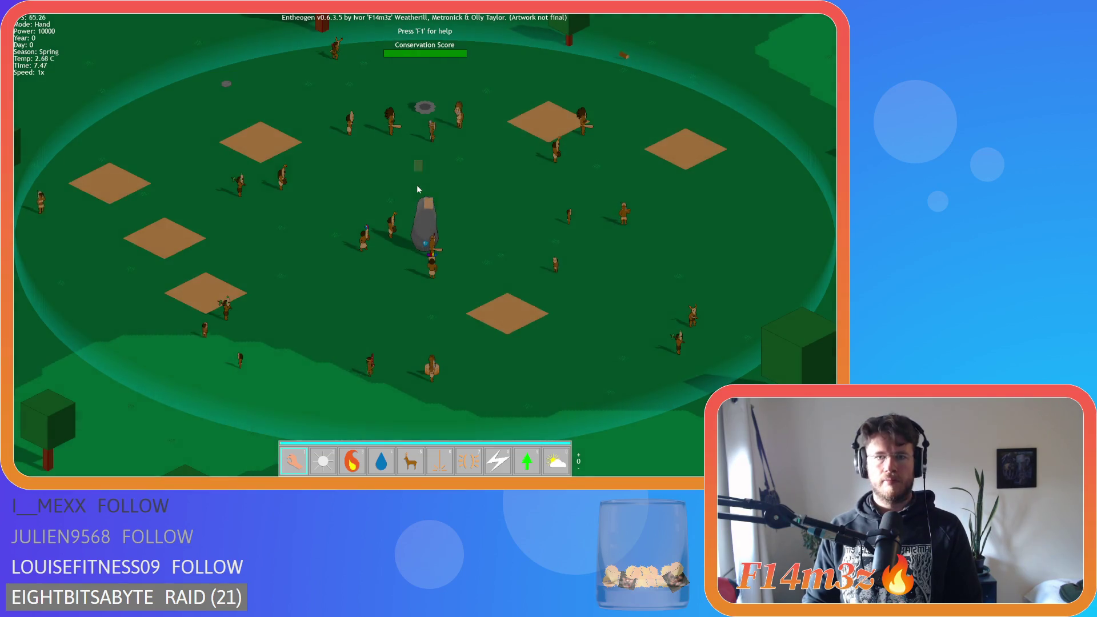
{"action": "key", "text": "t"}
{"action": "key", "text": "t"}
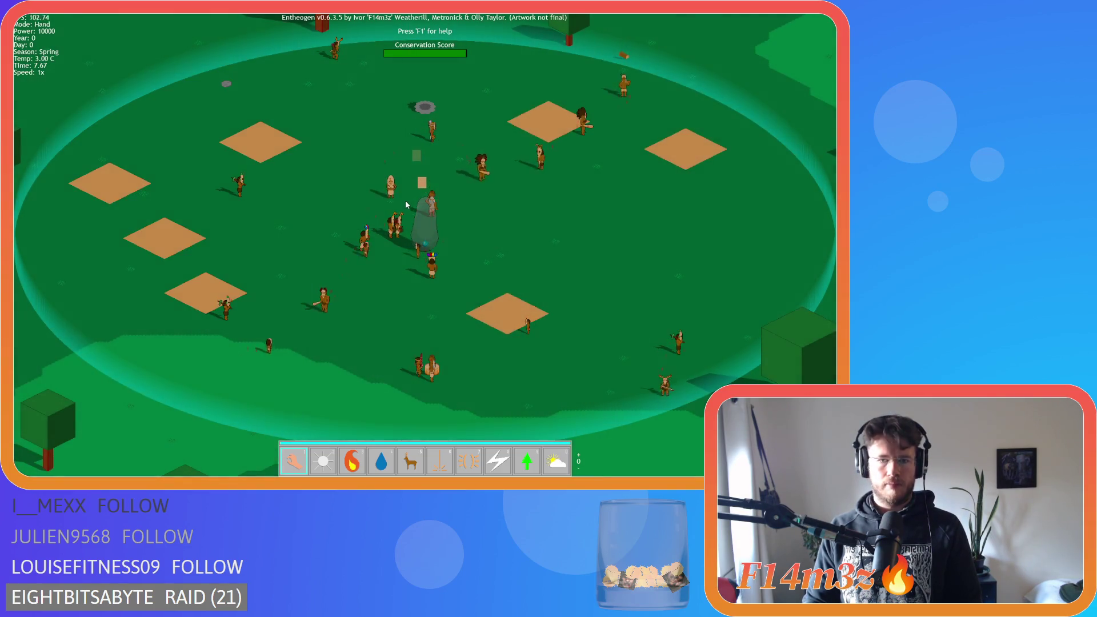
{"action": "key", "text": "d"}
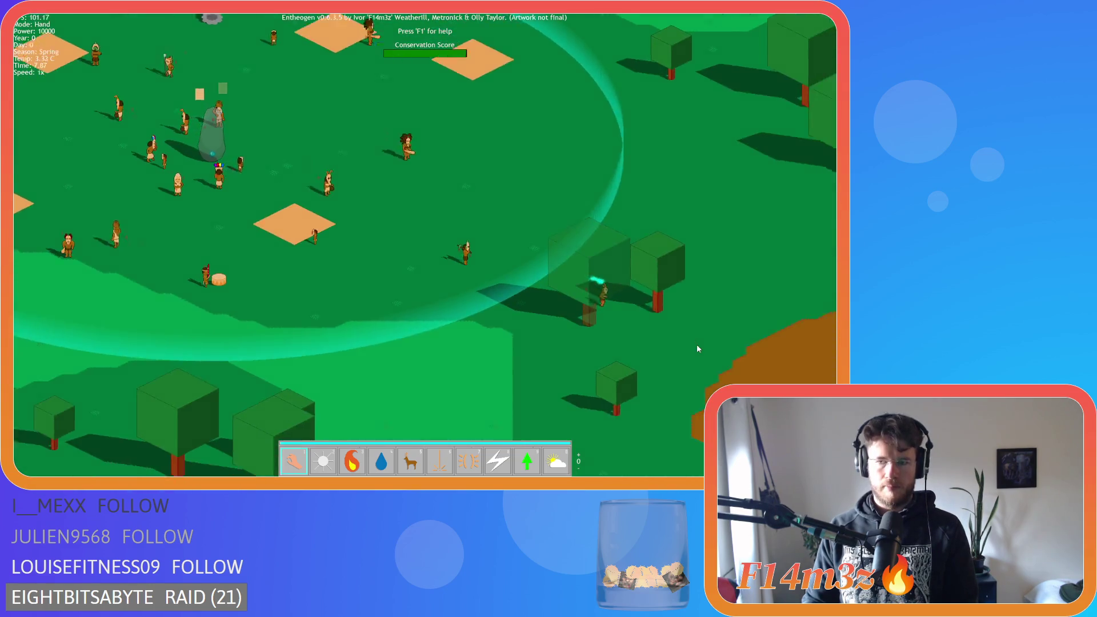
{"action": "scroll", "coordinate": [499, 245], "scroll_direction": "up", "scroll_amount": 5}
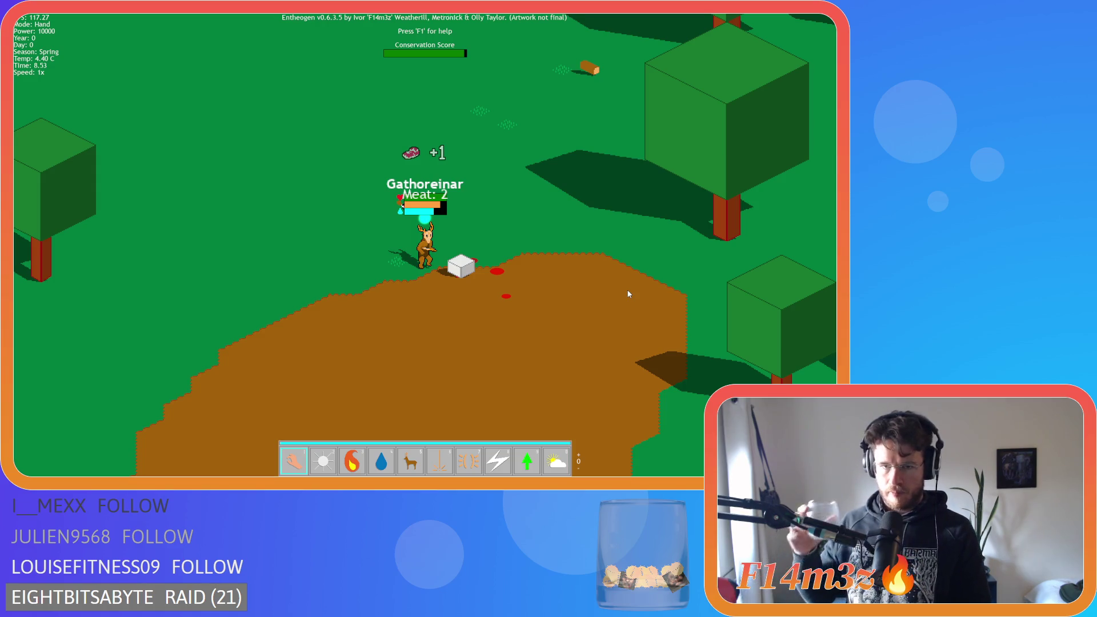
{"action": "key", "text": "F5"}
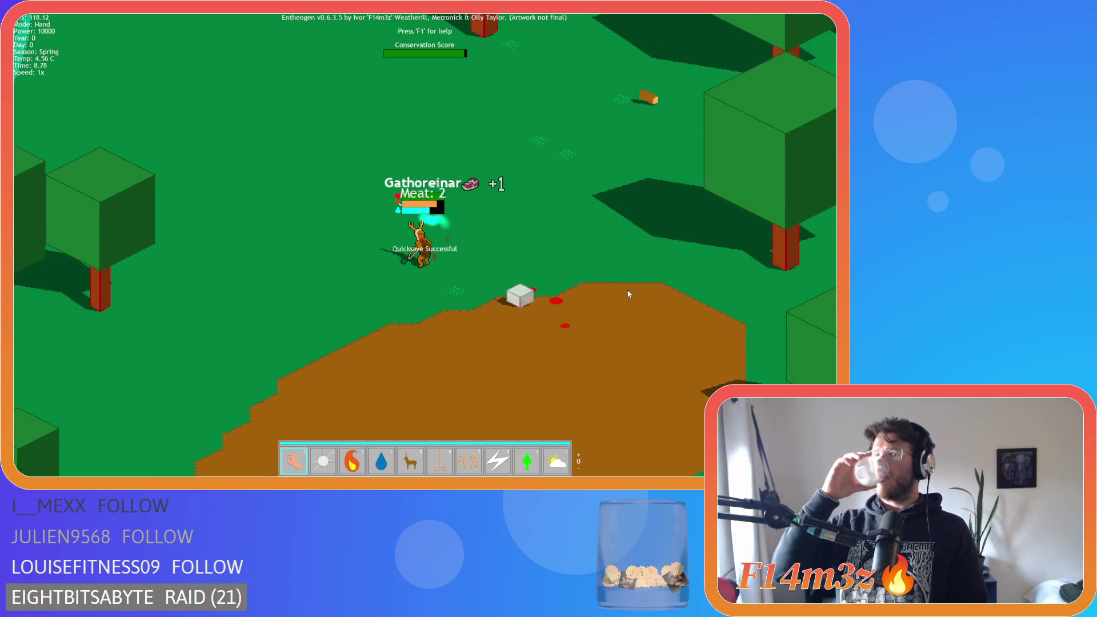
{"action": "key", "text": "F9"}
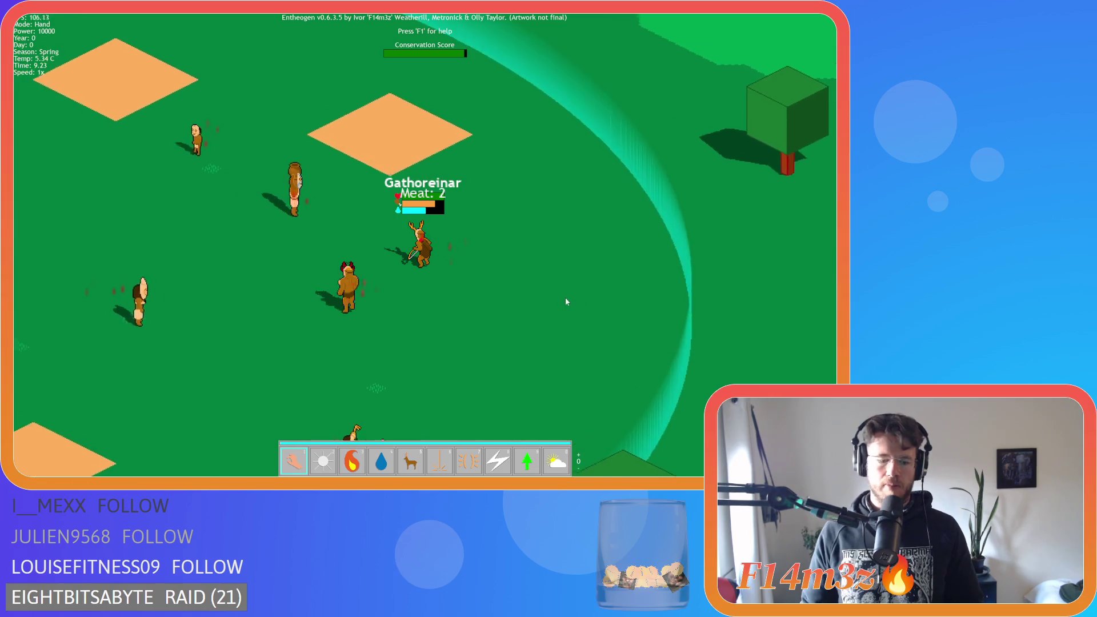
{"action": "key", "text": "Escape"}
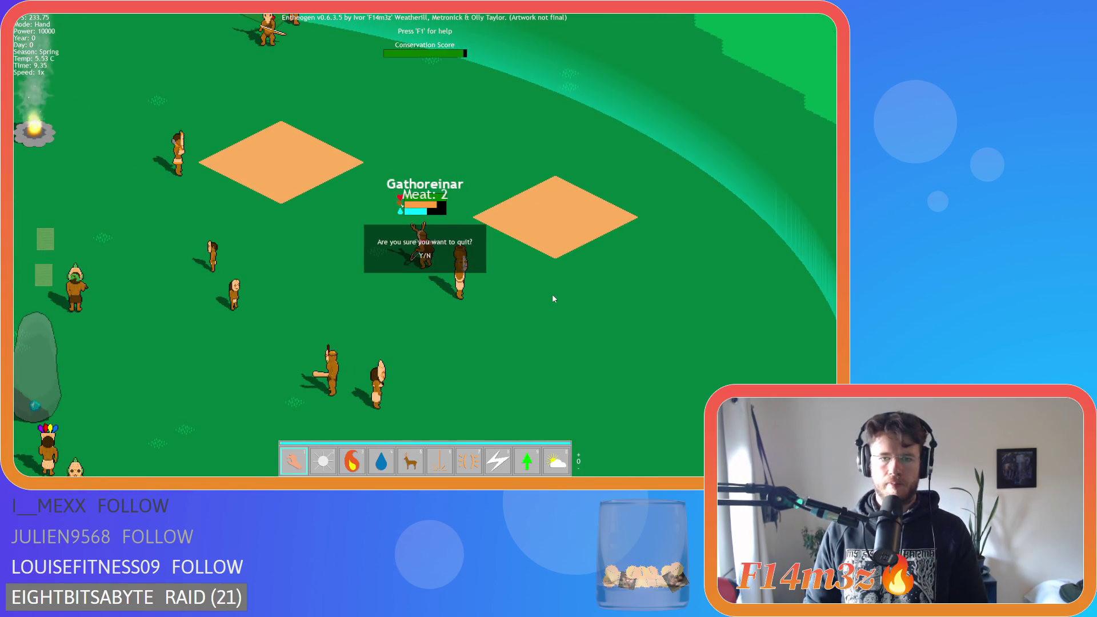
Step: Quit the test game, review the saveInventory and sc_loadInventory scripts, then start a fresh debug run
{"action": "key", "text": "y"}
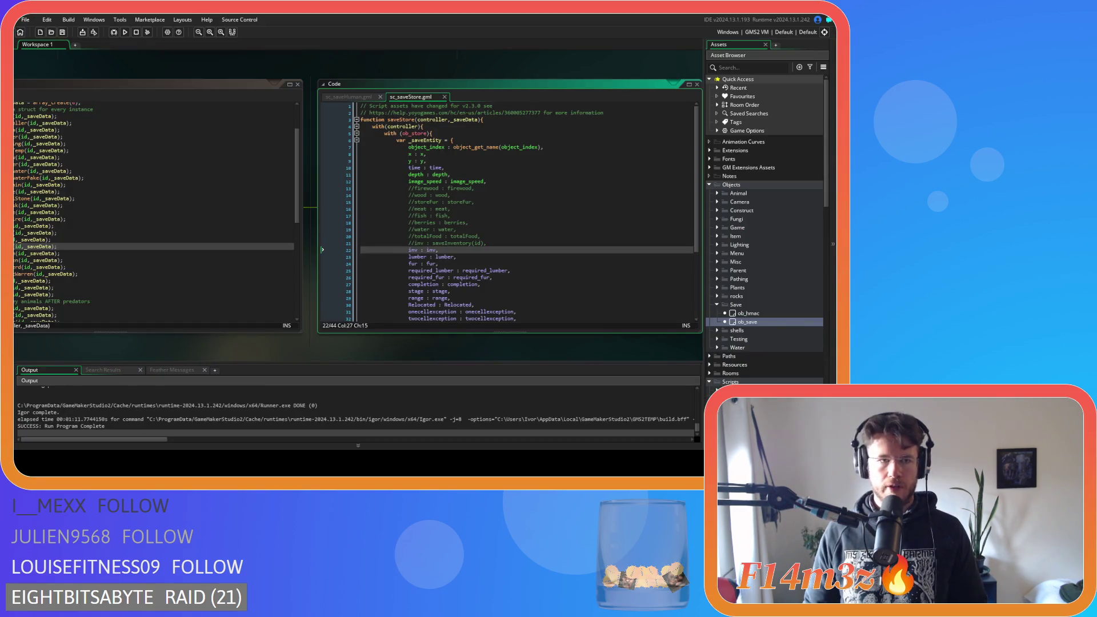
{"action": "middle_click", "coordinate": [457, 243]}
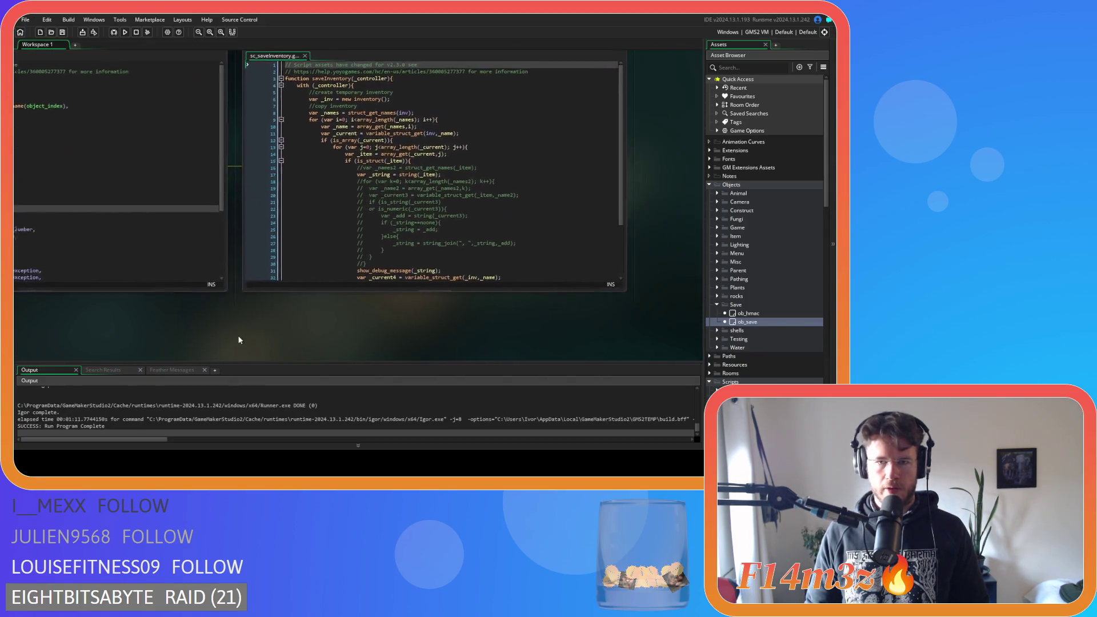
{"action": "scroll", "coordinate": [634, 221], "scroll_direction": "down", "scroll_amount": 3}
{"action": "scroll", "coordinate": [515, 171], "scroll_direction": "up", "scroll_amount": 2}
{"action": "scroll", "coordinate": [362, 106], "scroll_direction": "down", "scroll_amount": 5}
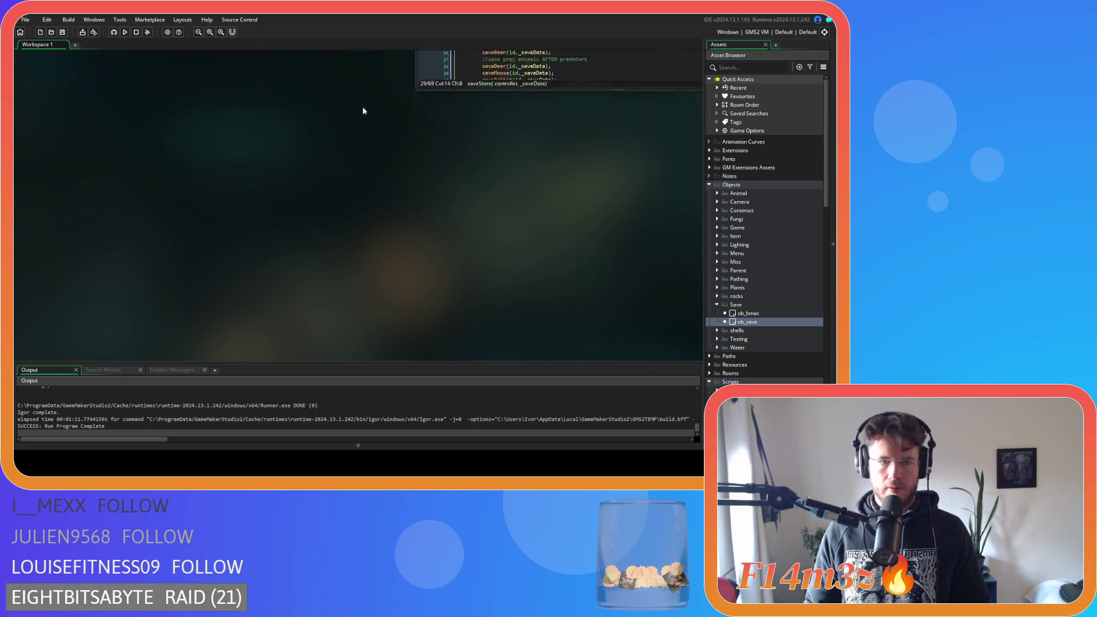
{"action": "scroll", "coordinate": [362, 106], "scroll_direction": "up", "scroll_amount": 5}
{"action": "scroll", "coordinate": [237, 196], "scroll_direction": "up", "scroll_amount": 5}
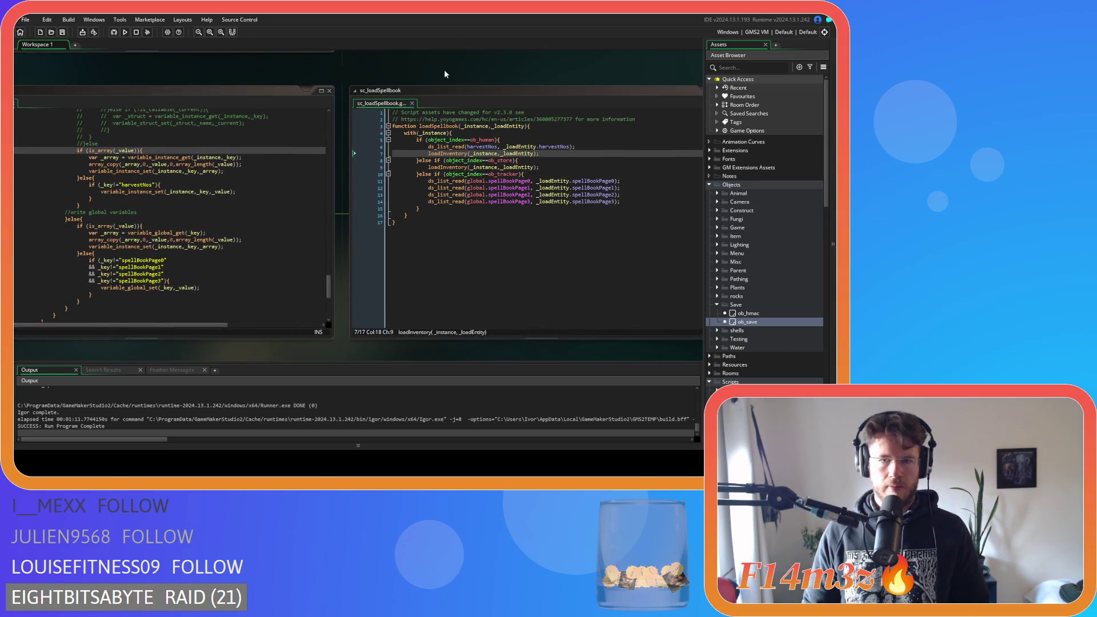
{"action": "scroll", "coordinate": [527, 68], "scroll_direction": "right", "scroll_amount": 2}
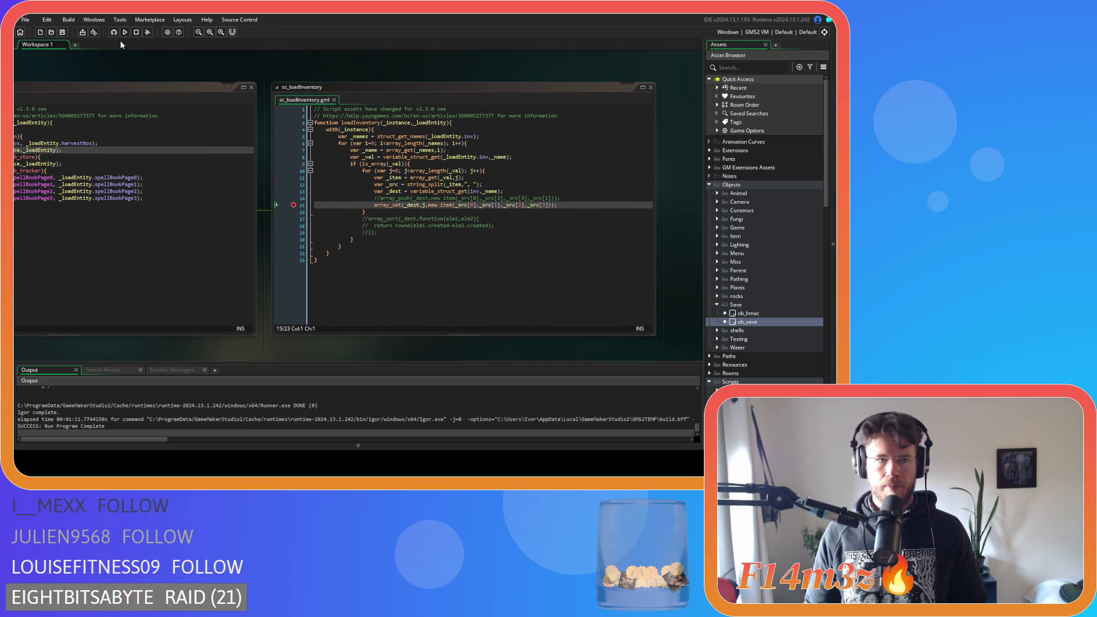
{"action": "left_click", "coordinate": [114, 33]}
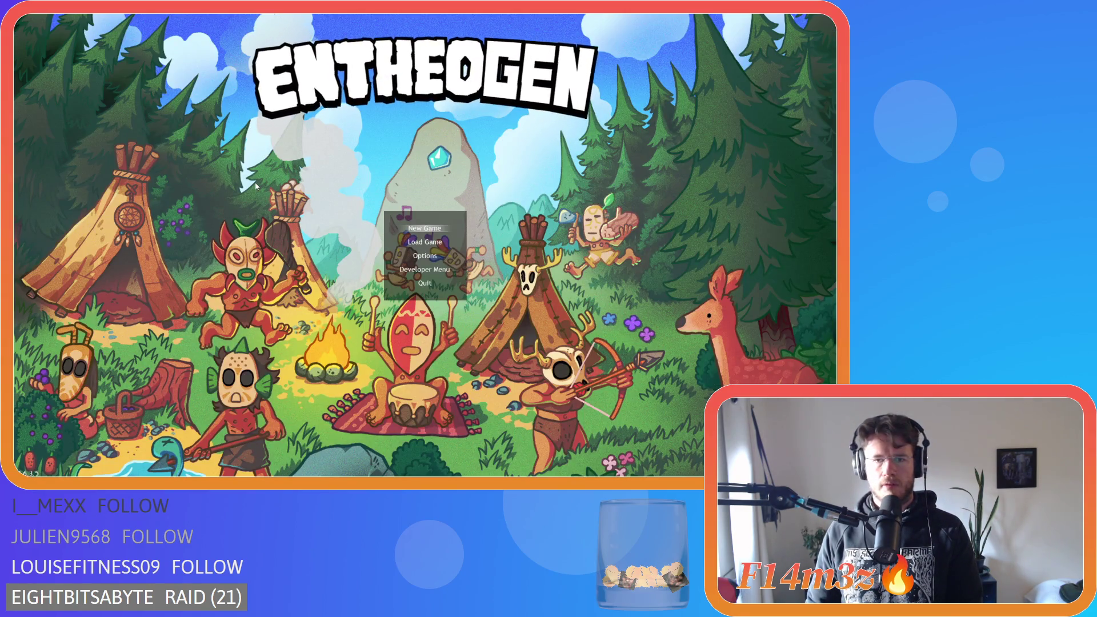
Step: Move the title-menu selection down from New Game to Load Game
{"action": "key", "text": "Down"}
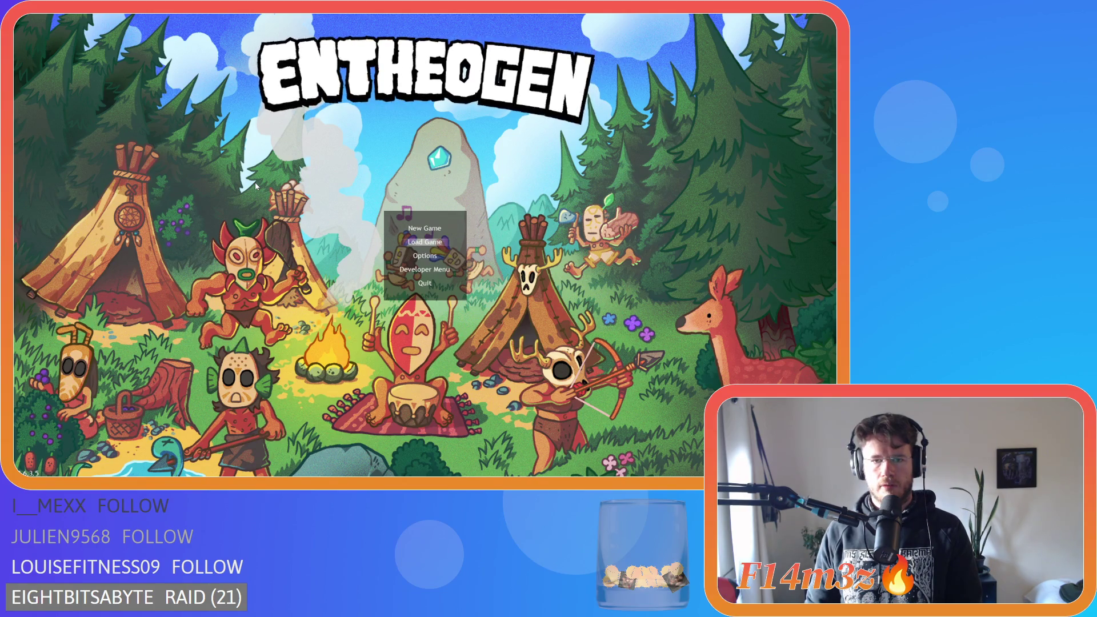
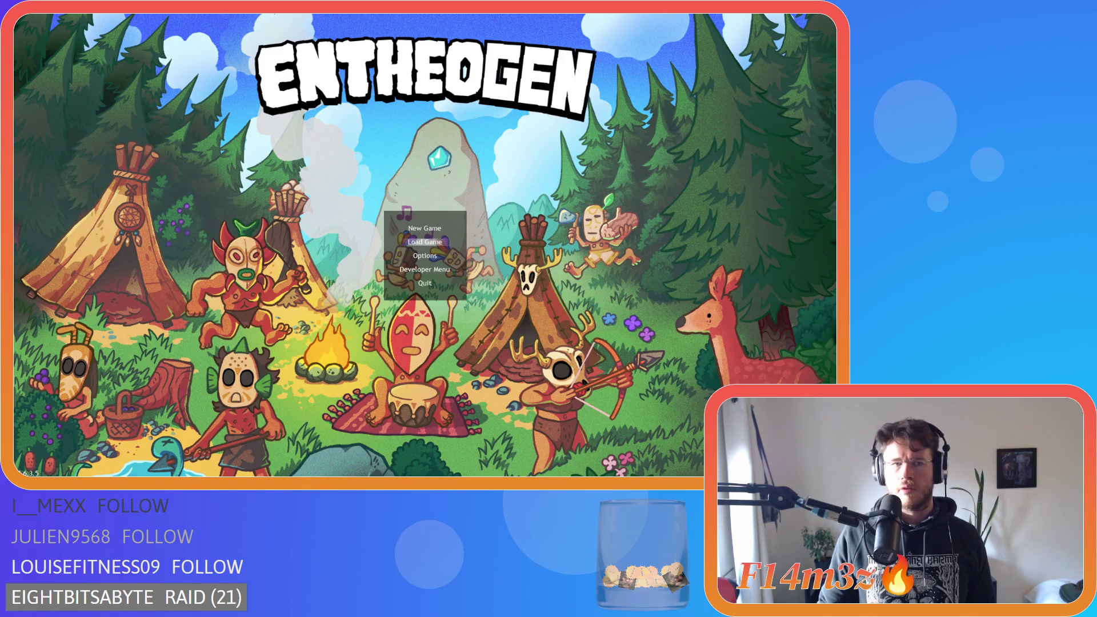
Step: Close the running game and clear the breakpoint on line 15
{"action": "key", "text": "alt+F4"}
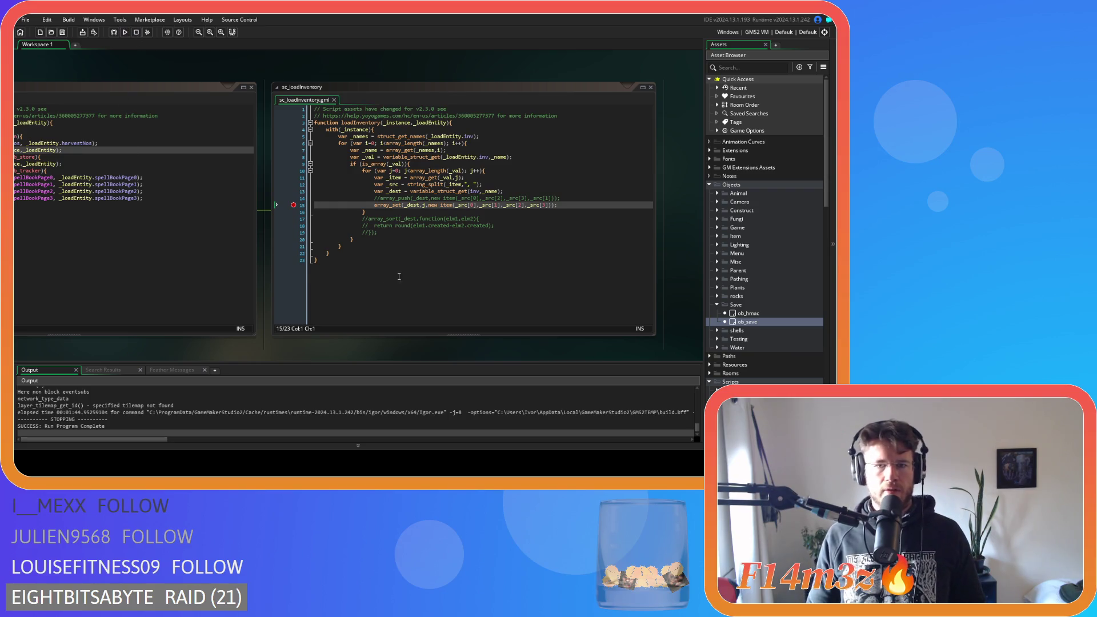
{"action": "left_click", "coordinate": [294, 205]}
{"action": "scroll", "coordinate": [313, 363], "scroll_direction": "left", "scroll_amount": 5}
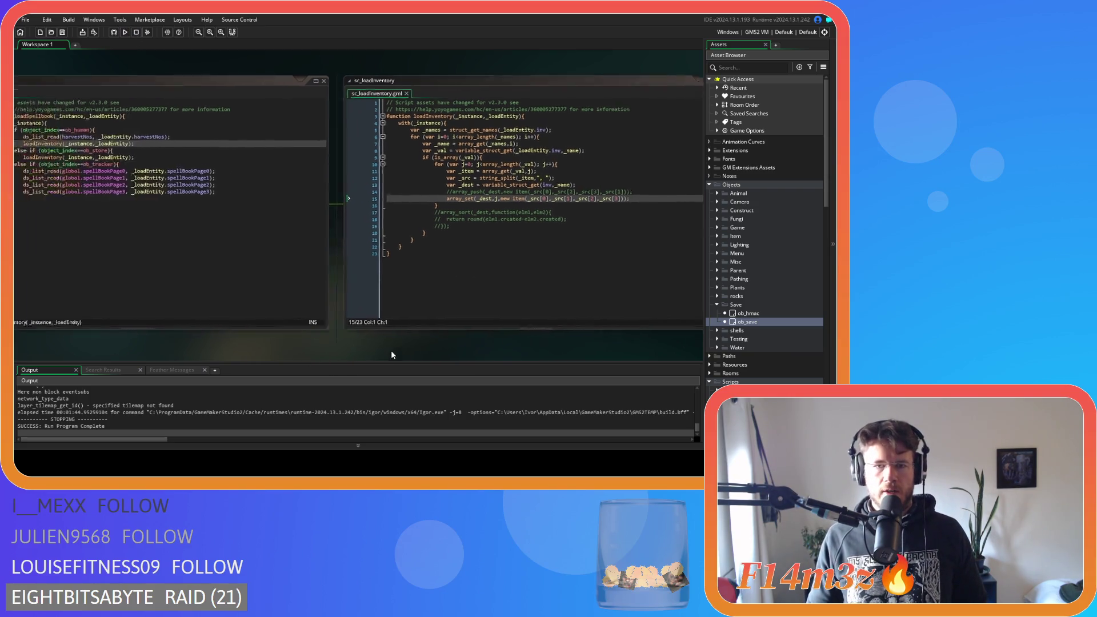
Step: Disable the loadInventory calls in sc_loadSpellbook, save the script, and relaunch the game
{"action": "left_click", "coordinate": [322, 148]}
{"action": "key", "text": "shift+Home"}
{"action": "key", "text": "Delete"}
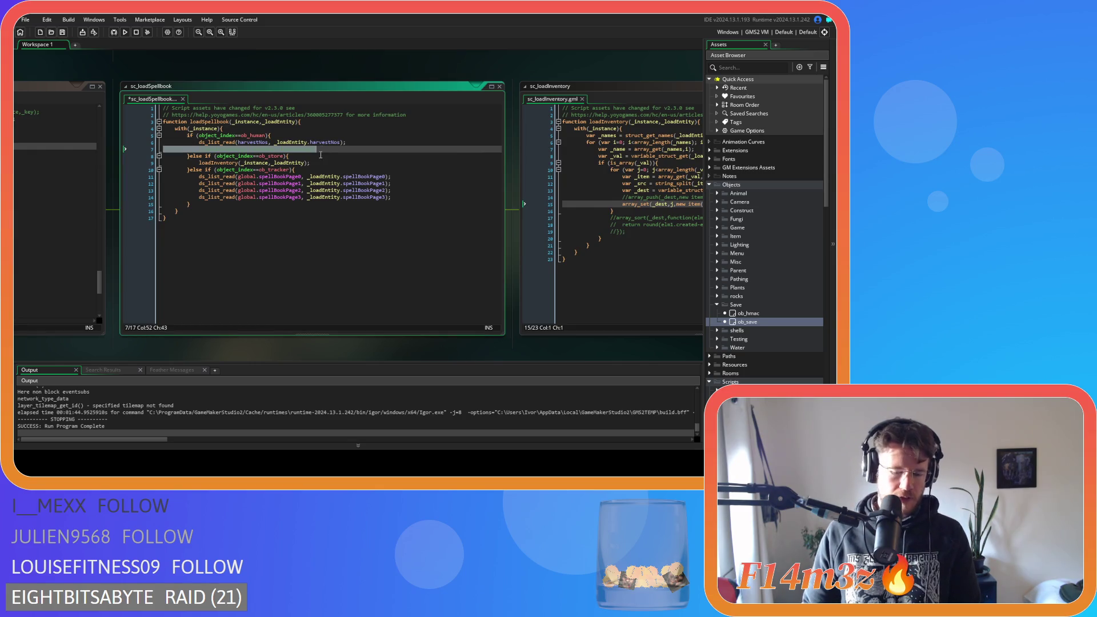
{"action": "left_click", "coordinate": [314, 165]}
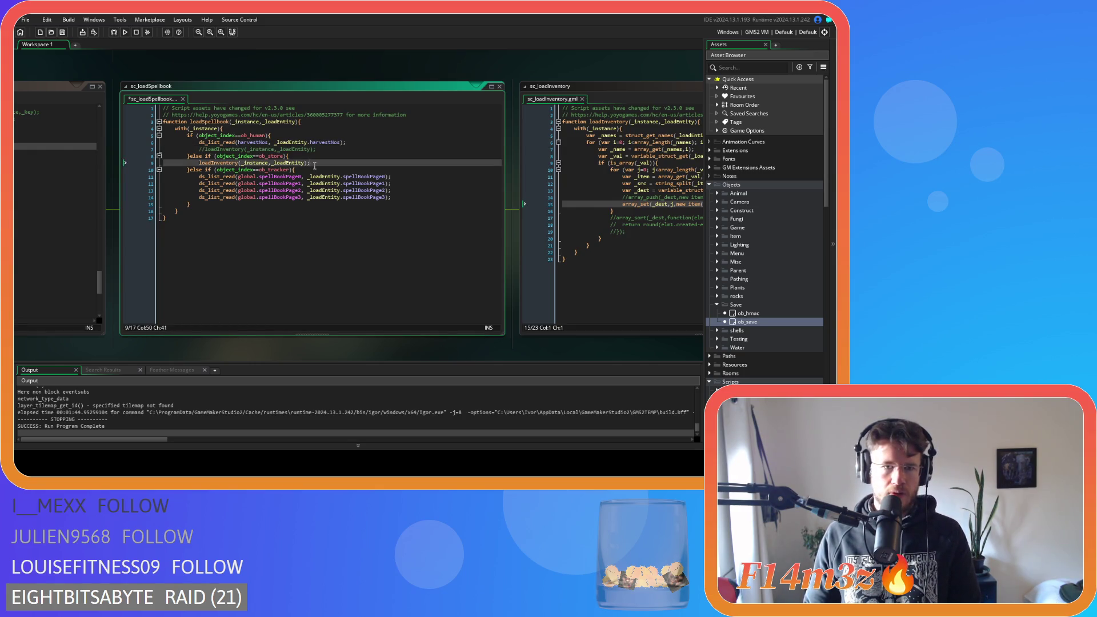
{"action": "key", "text": "shift+Home"}
{"action": "scroll", "coordinate": [118, 357], "scroll_direction": "left", "scroll_amount": 4}
{"action": "key", "text": "ctrl+s"}
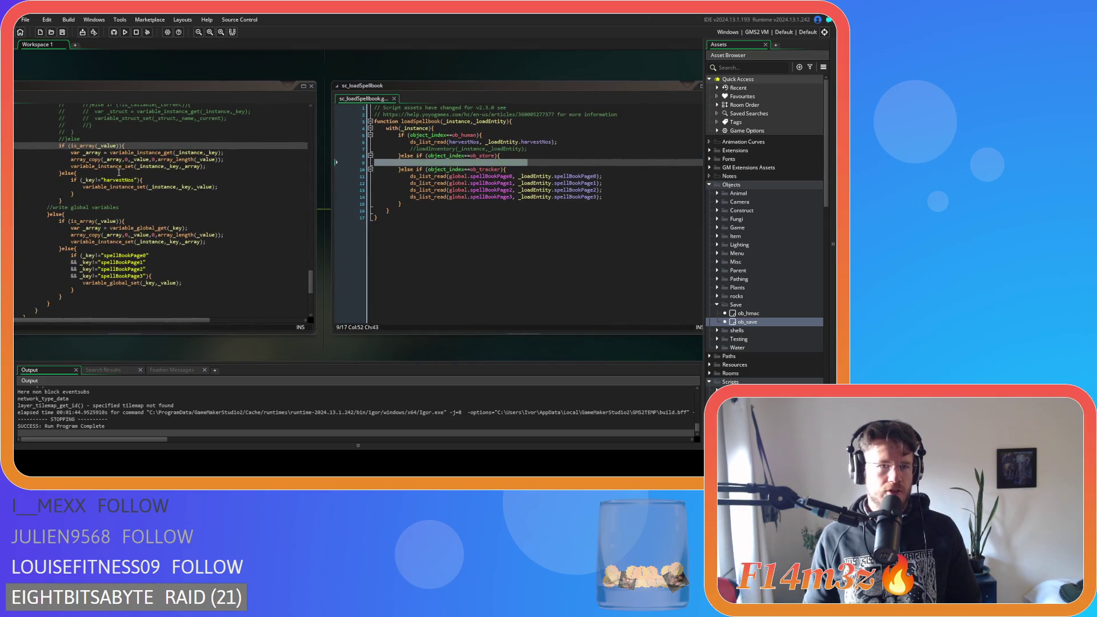
{"action": "left_click", "coordinate": [125, 32]}
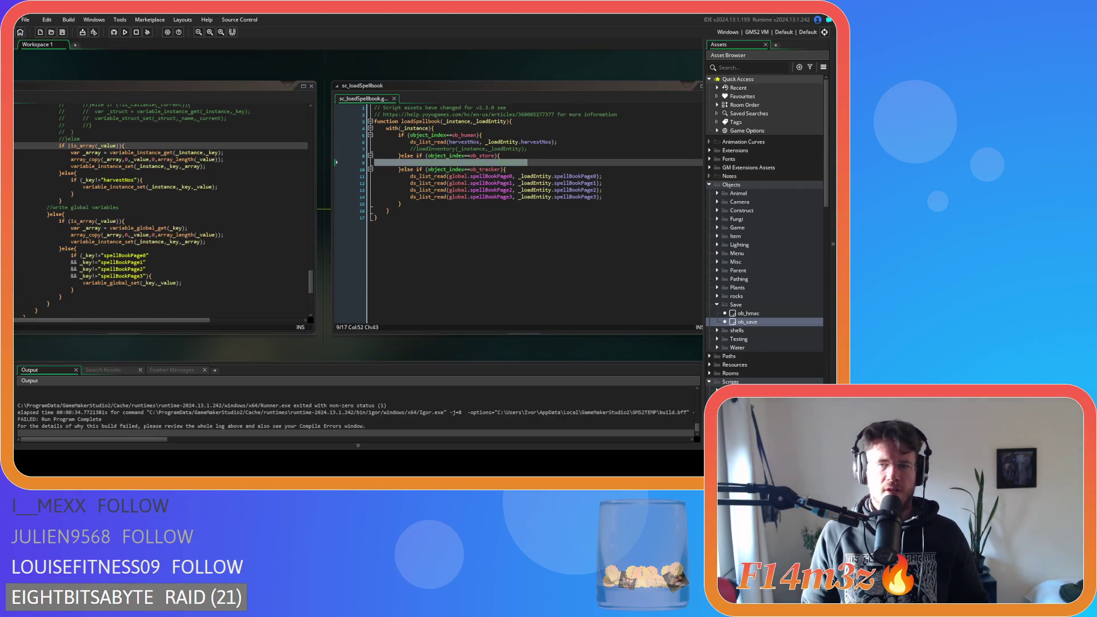
Step: Uncomment the loadInventory calls on lines 9 and 7 of sc_loadSpellbook and rebuild with F5
{"action": "left_click", "coordinate": [534, 161]}
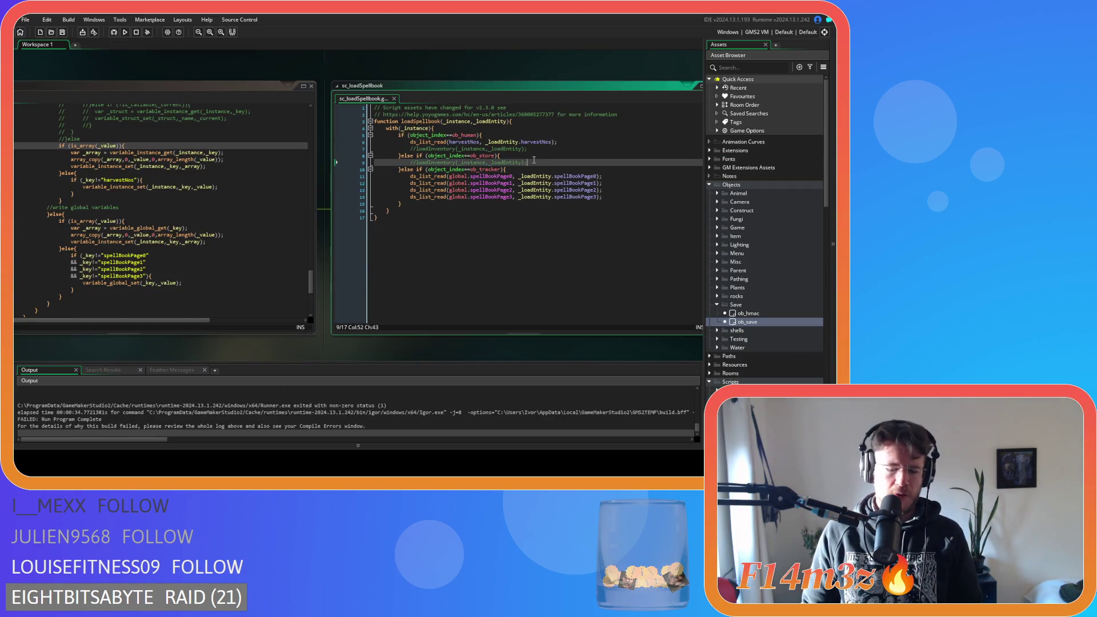
{"action": "key", "text": "ctrl+shift+k"}
{"action": "left_click", "coordinate": [530, 149]}
{"action": "key", "text": "ctrl+shift+k"}
{"action": "key", "text": "F5"}
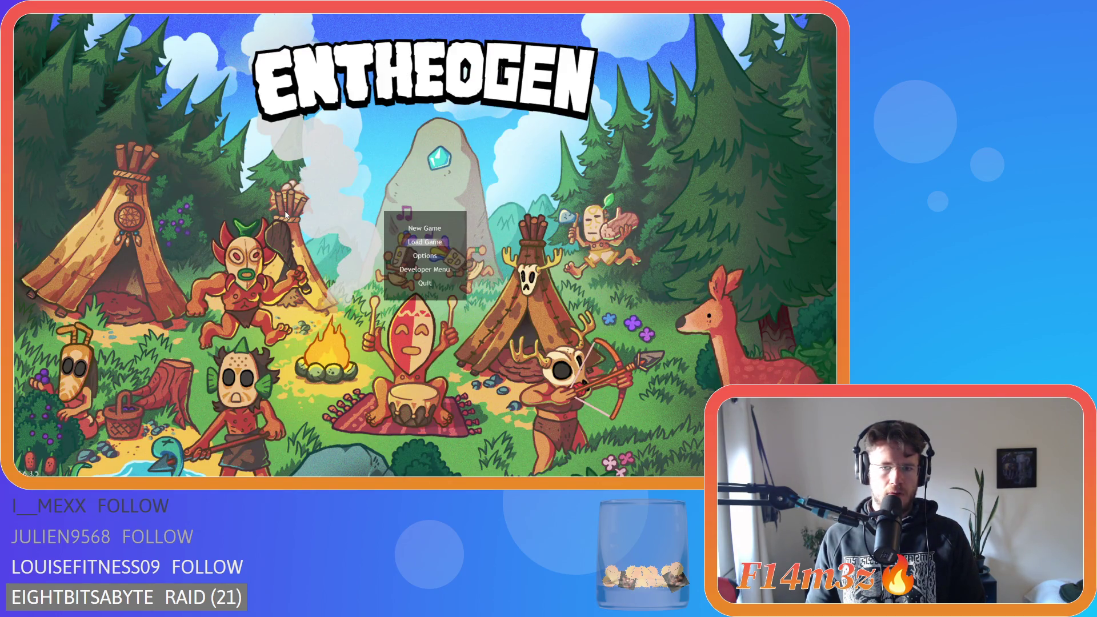
Step: Quickload the saved game and pan and zoom the camera to centre a forest clearing
{"action": "key", "text": "Return"}
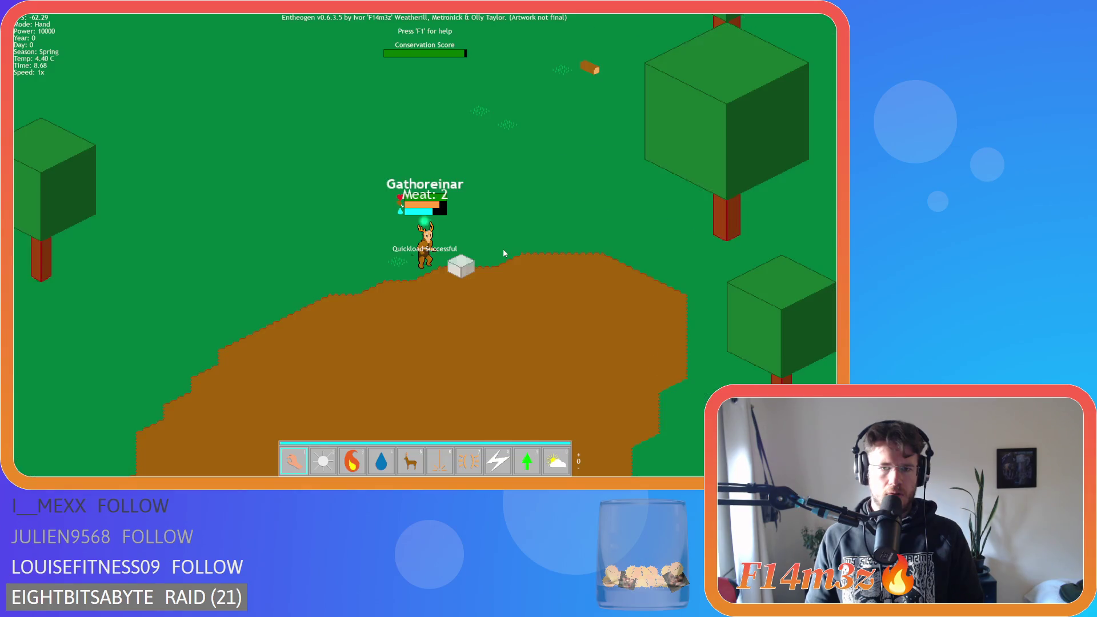
{"action": "key", "text": "a"}
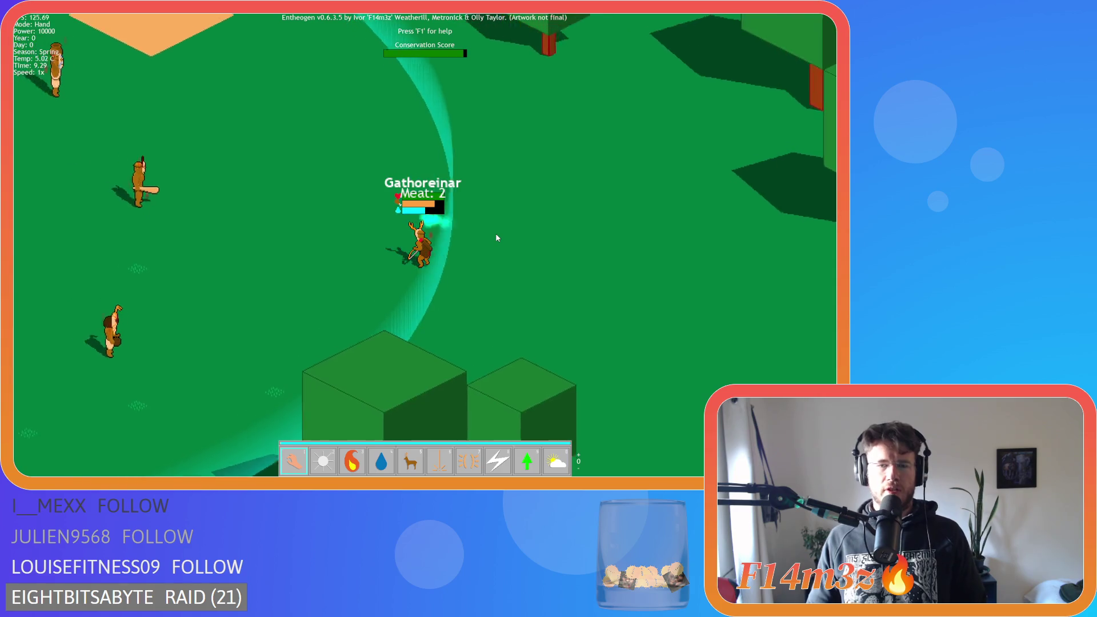
{"action": "key", "text": "t"}
{"action": "key", "text": "t"}
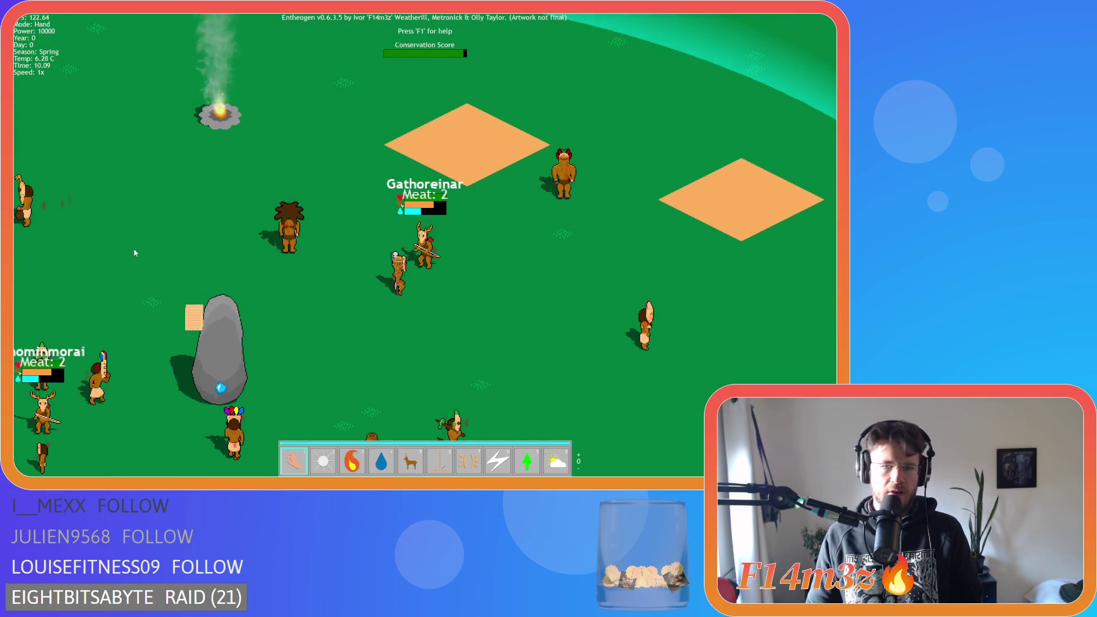
{"action": "scroll", "coordinate": [176, 303], "scroll_direction": "down", "scroll_amount": 5}
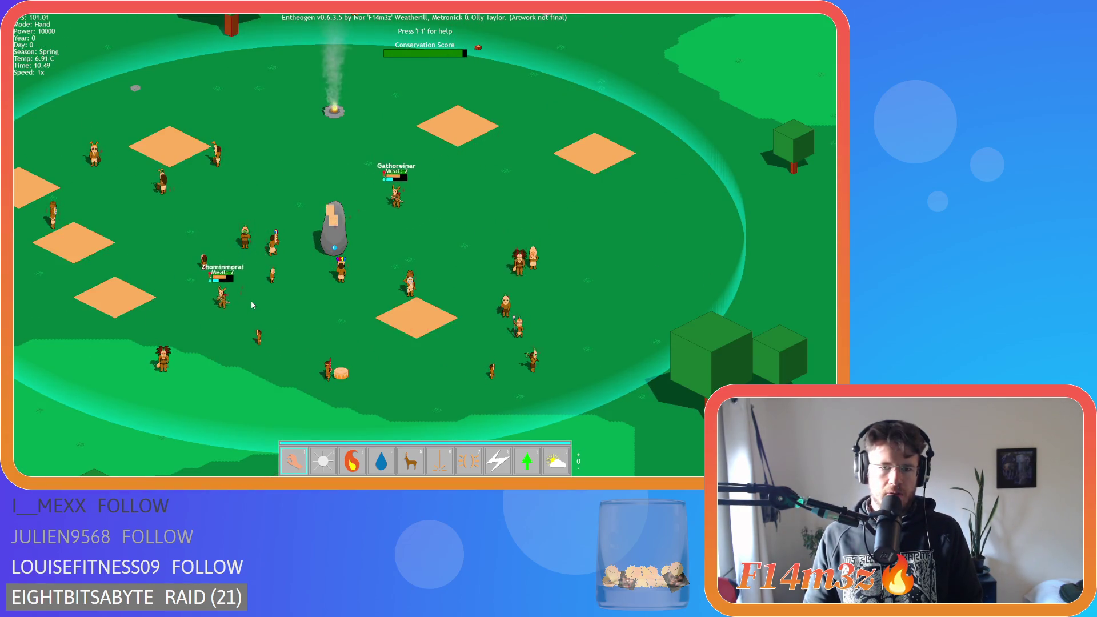
{"action": "scroll", "coordinate": [251, 305], "scroll_direction": "down", "scroll_amount": 5}
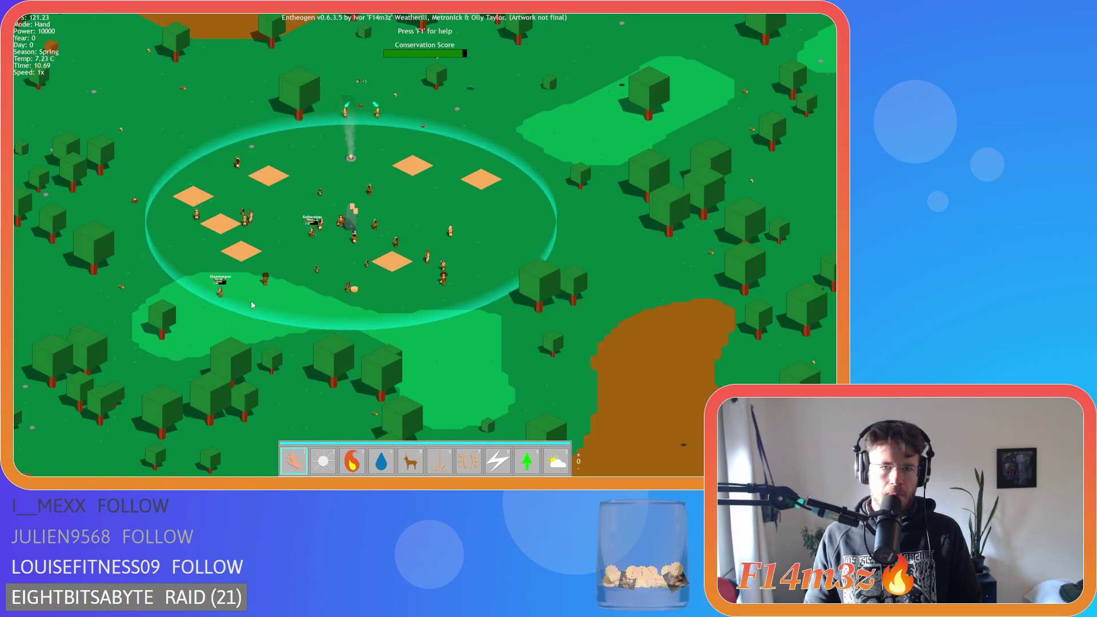
{"action": "scroll", "coordinate": [251, 305], "scroll_direction": "up", "scroll_amount": 3}
{"action": "scroll", "coordinate": [252, 305], "scroll_direction": "down", "scroll_amount": 3}
{"action": "key", "text": "a"}
{"action": "key", "text": "s"}
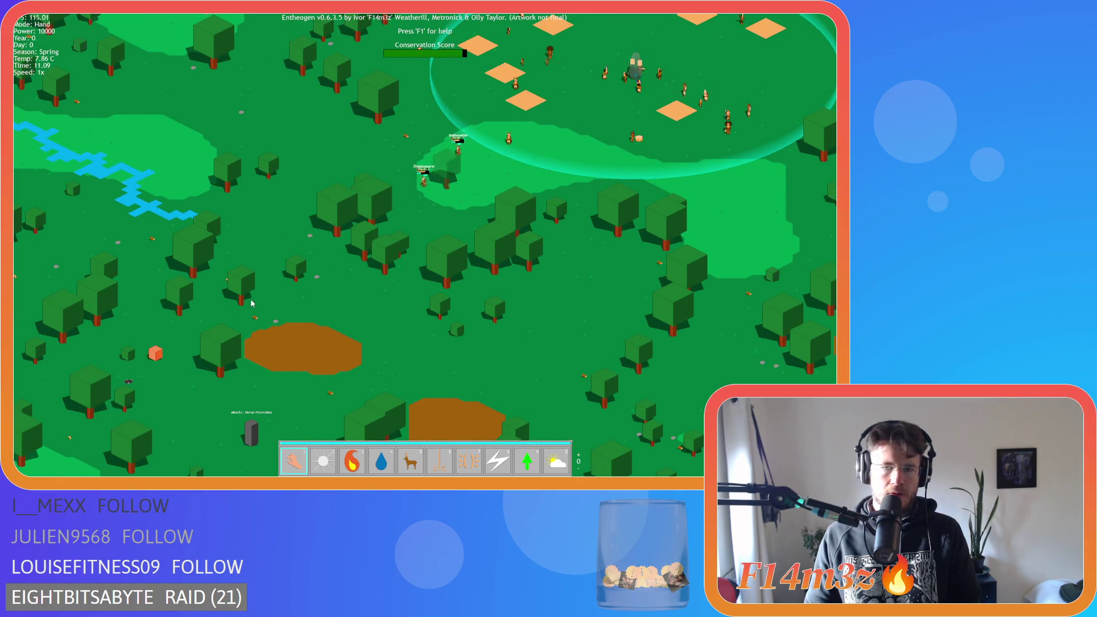
{"action": "key", "text": "d"}
{"action": "key", "text": "w"}
Step: Cast god power 4 onto the forest, return to hand mode, and open the Tribe overview
{"action": "key", "text": "4"}
{"action": "left_click", "coordinate": [411, 272]}
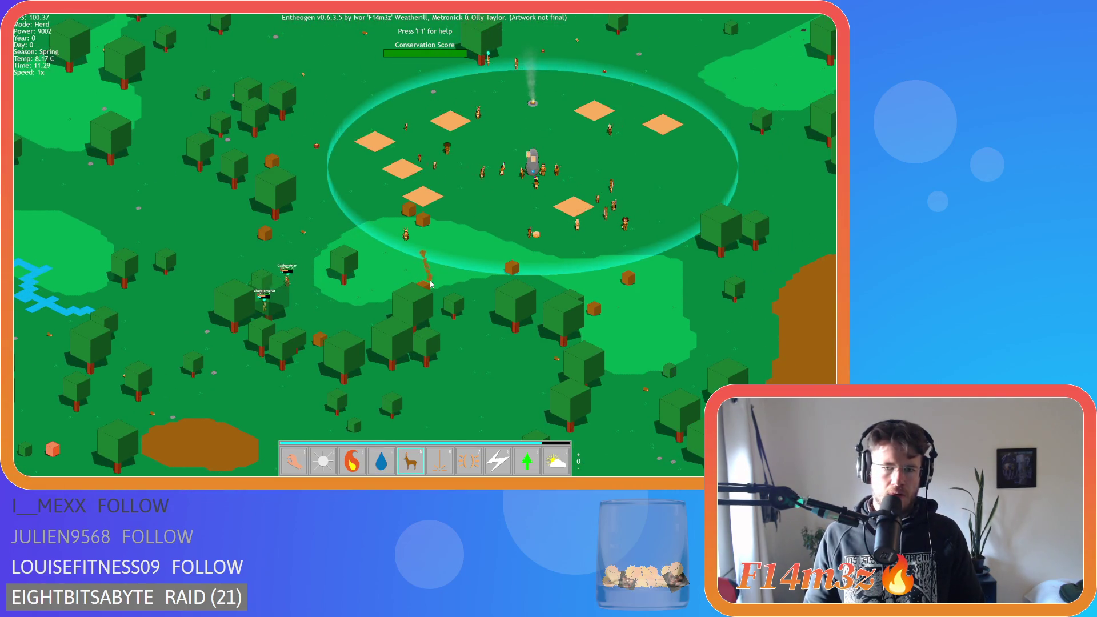
{"action": "key", "text": "1"}
{"action": "key", "text": "a"}
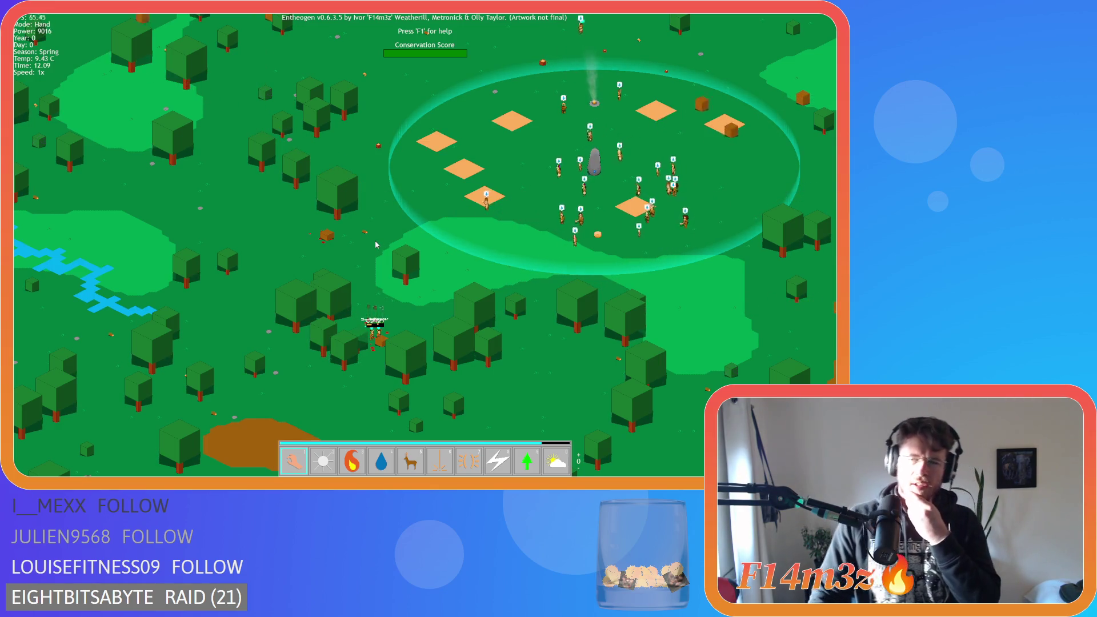
{"action": "key", "text": "t"}
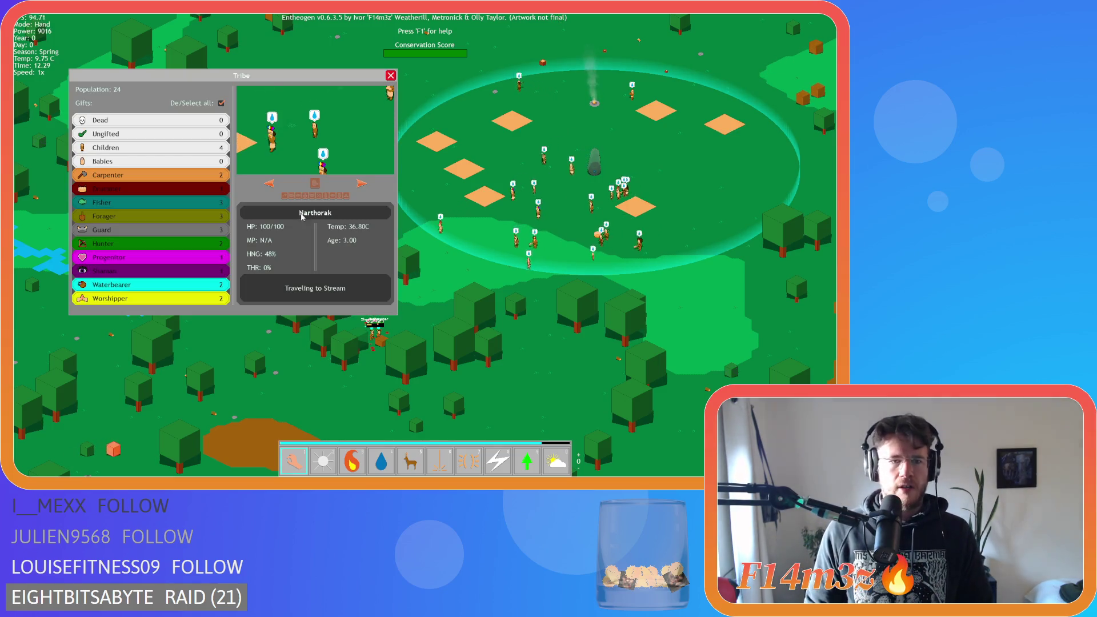
Step: Deselect all roles, cycle through villagers, then filter the Tribe list to Forager and Shaman
{"action": "left_click", "coordinate": [221, 102]}
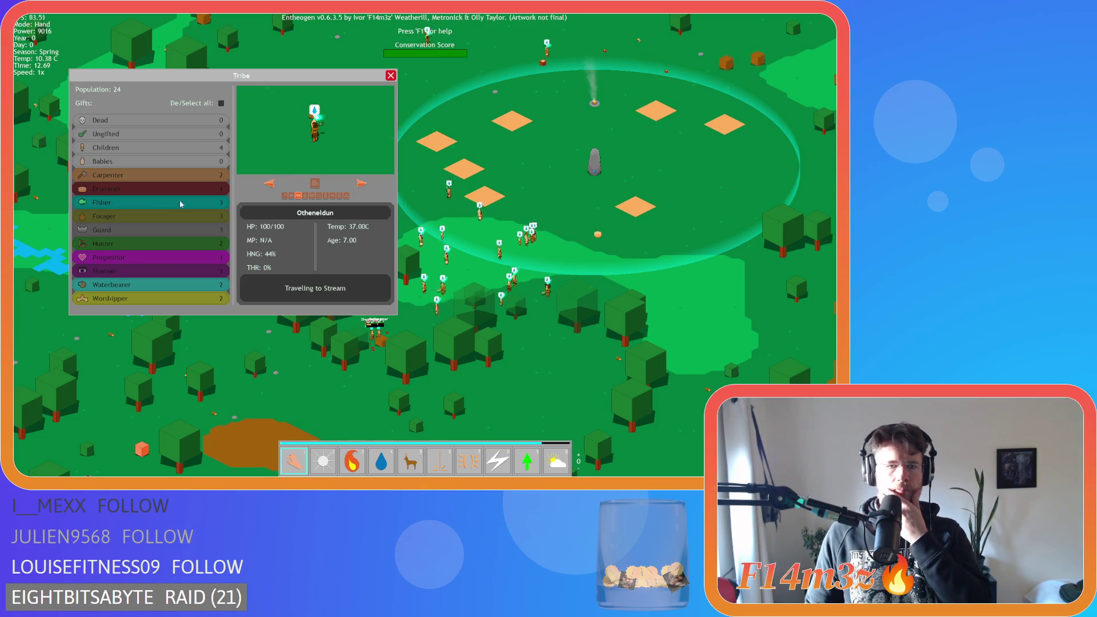
{"action": "left_click", "coordinate": [361, 185]}
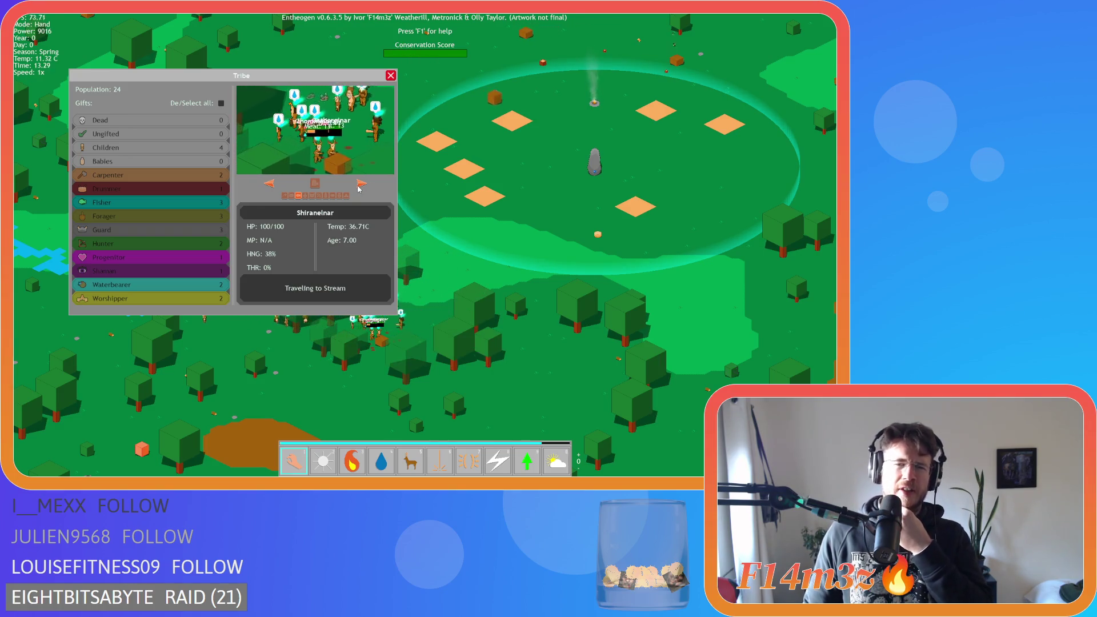
{"action": "key", "text": "a"}
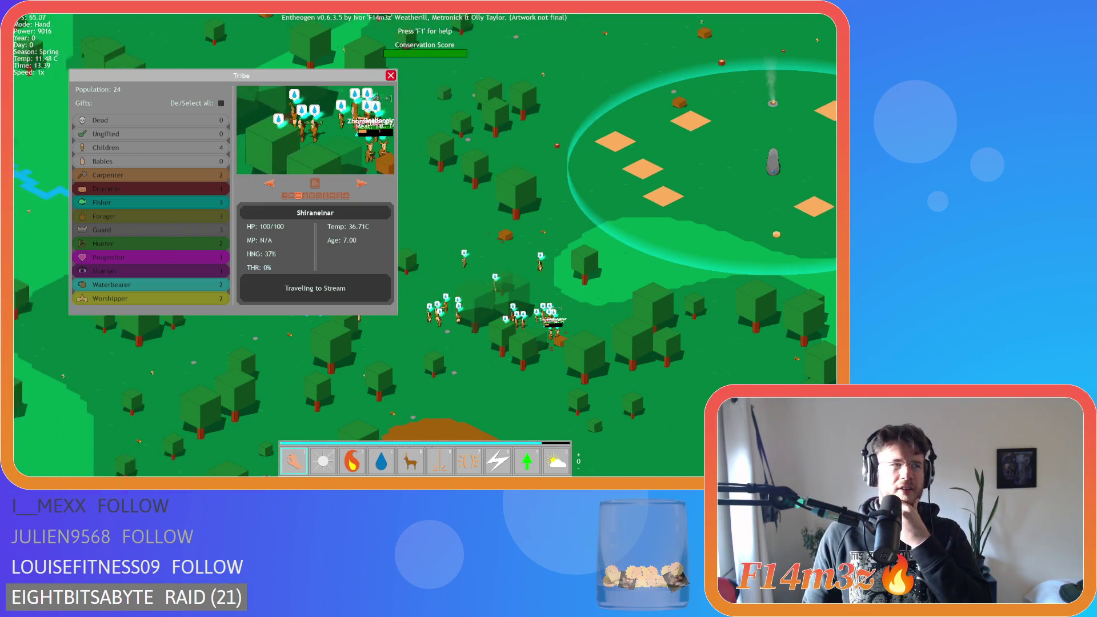
{"action": "key", "text": "a"}
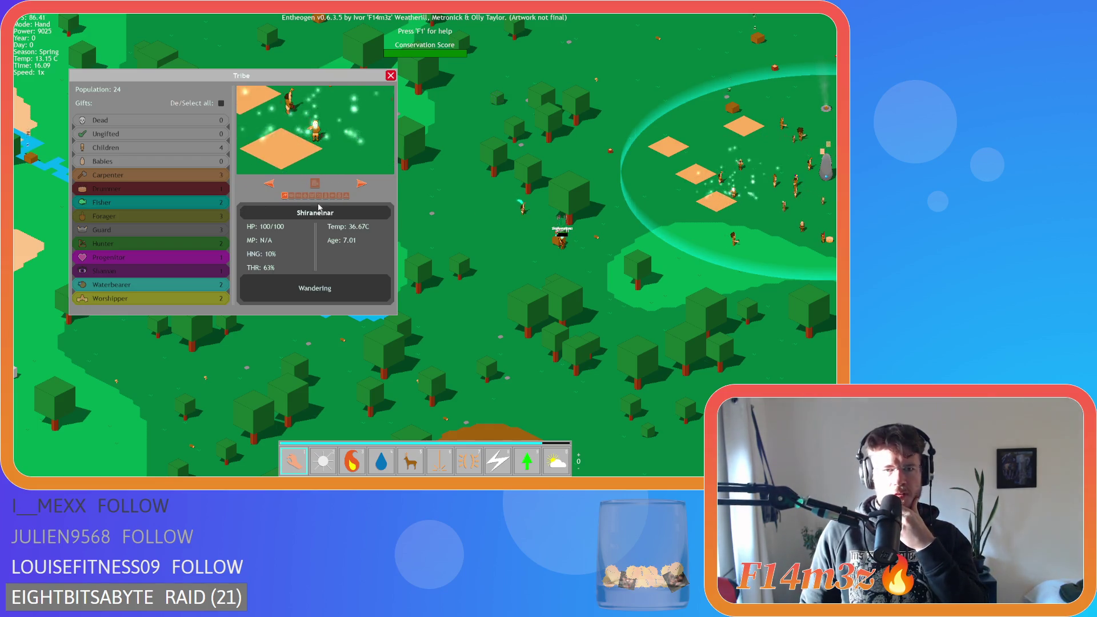
{"action": "left_click", "coordinate": [210, 218]}
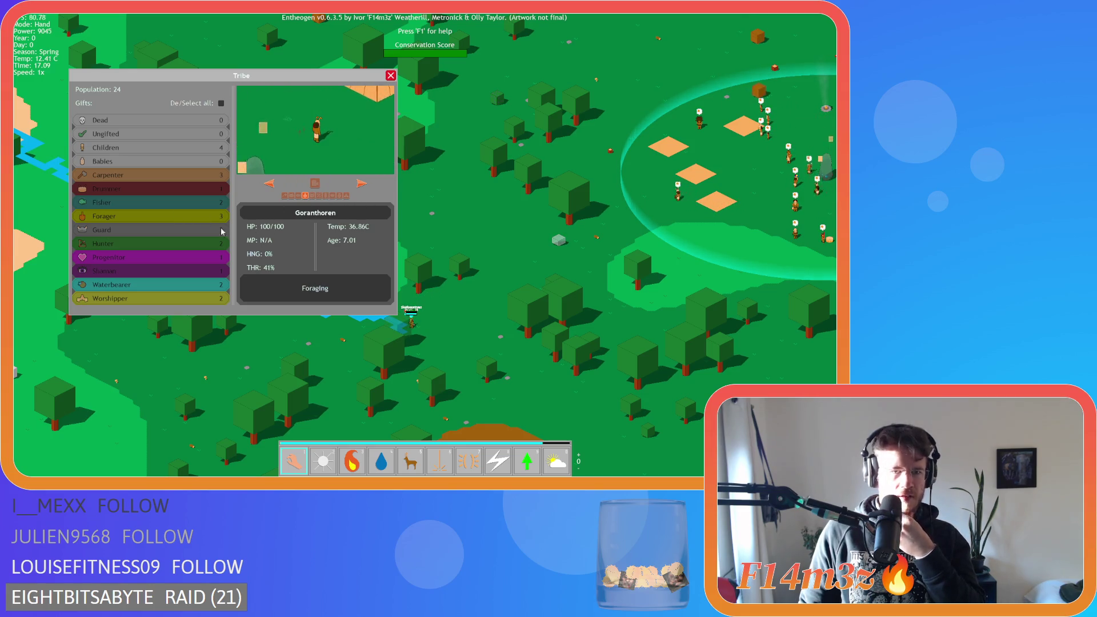
{"action": "left_click", "coordinate": [184, 215]}
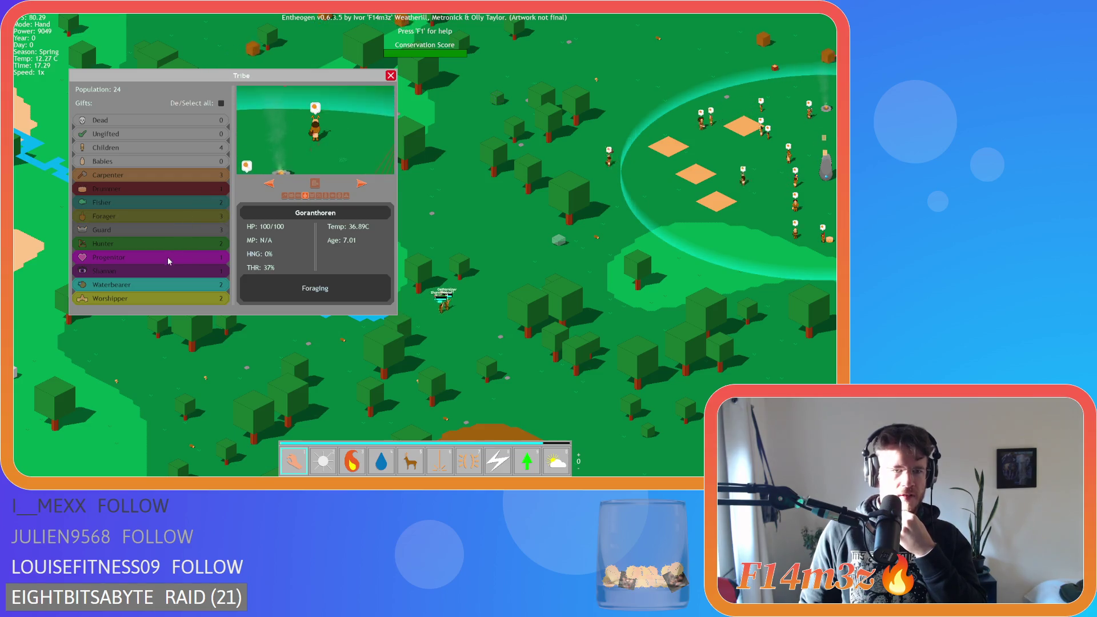
{"action": "left_click", "coordinate": [166, 271]}
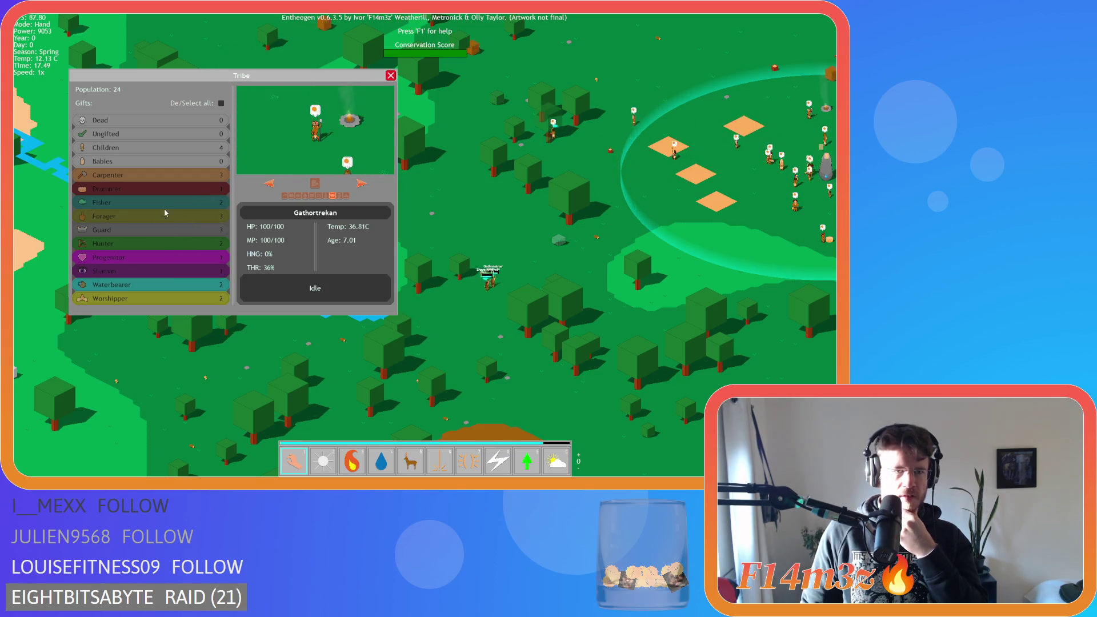
{"action": "left_click", "coordinate": [211, 216]}
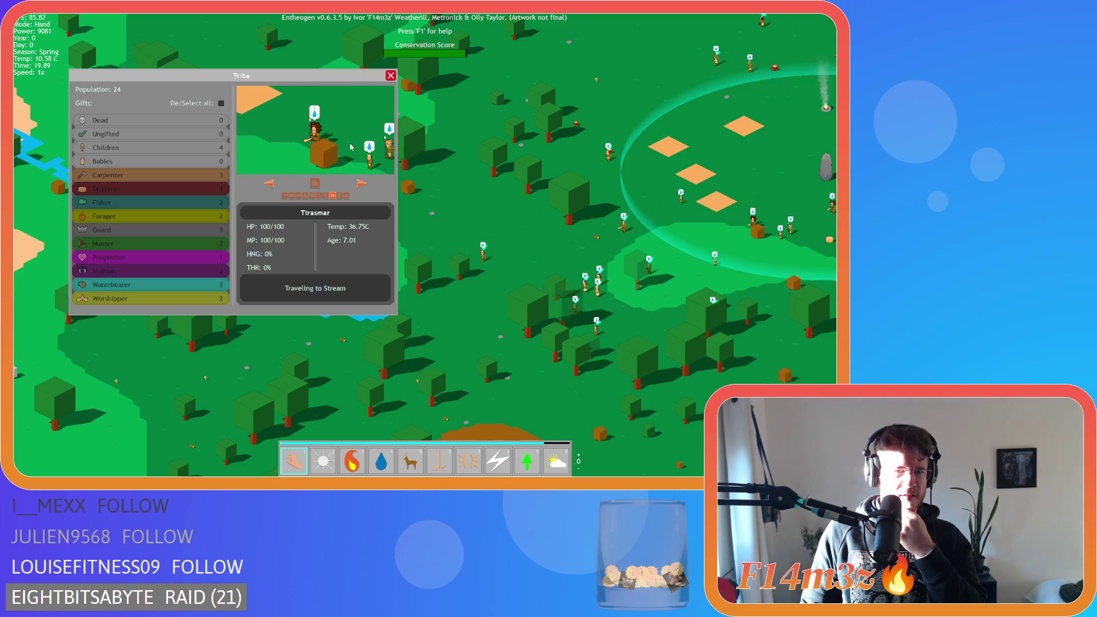
Step: Close the Tribe overview and move the map to follow the two hunters into the forest
{"action": "left_click", "coordinate": [391, 75]}
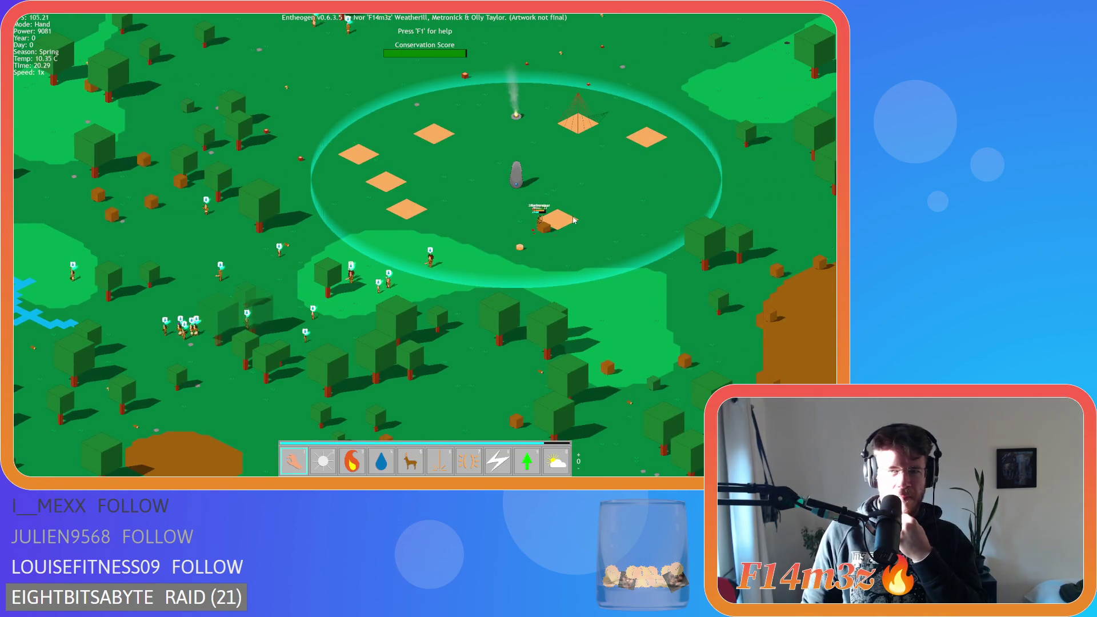
{"action": "scroll", "coordinate": [571, 215], "scroll_direction": "up", "scroll_amount": 3}
{"action": "mouse_move", "coordinate": [620, 104]}
{"action": "left_mouse_down"}
{"action": "mouse_move", "coordinate": [531, 175]}
{"action": "mouse_move", "coordinate": [506, 243]}
{"action": "left_mouse_up"}
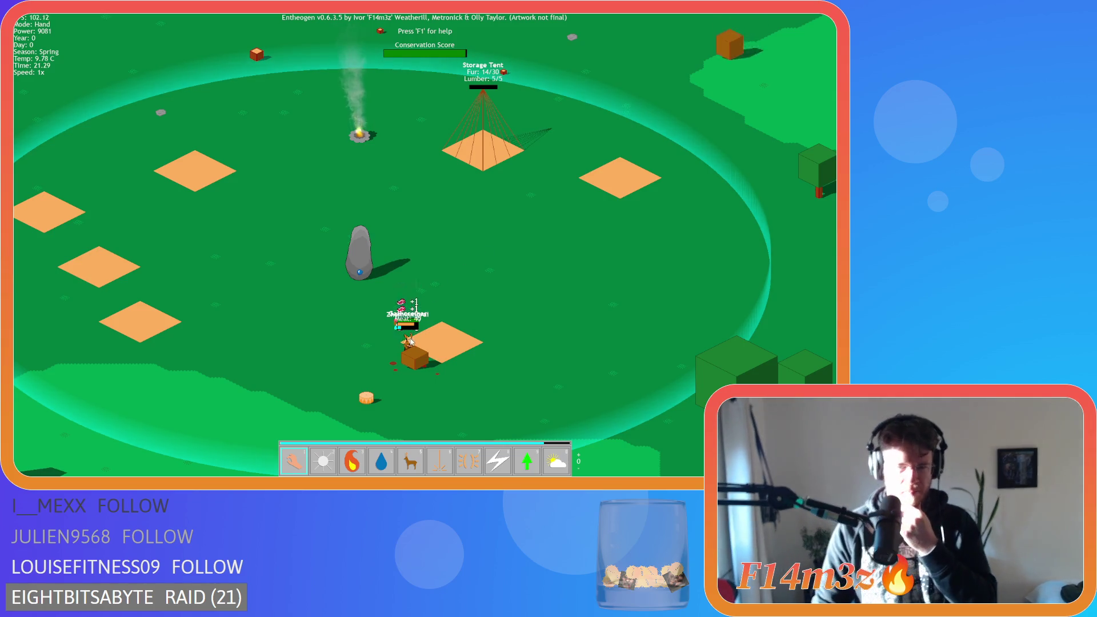
{"action": "scroll", "coordinate": [431, 318], "scroll_direction": "up", "scroll_amount": 3}
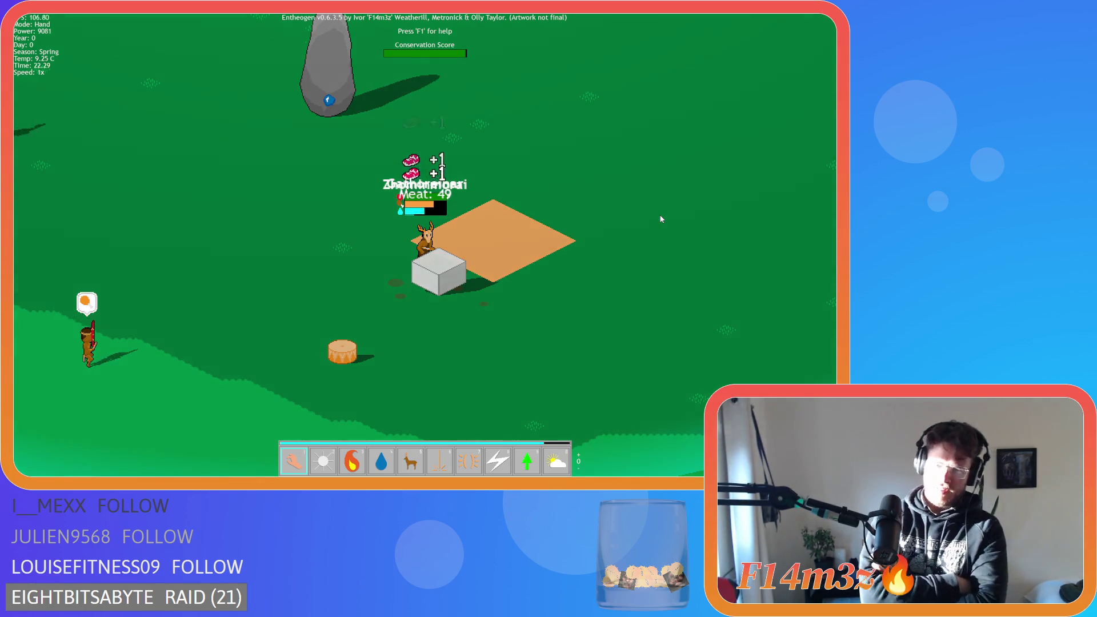
{"action": "key", "text": "w"}
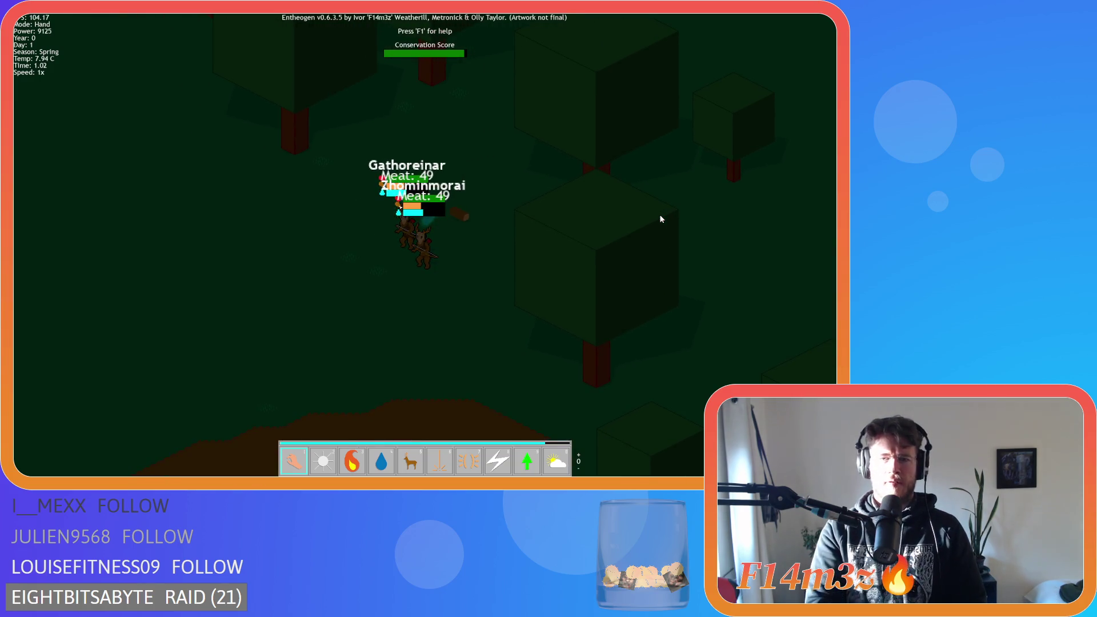
Step: Quicksave with F5, quickload with F9, then quit the game with Escape and Y
{"action": "key", "text": "F5"}
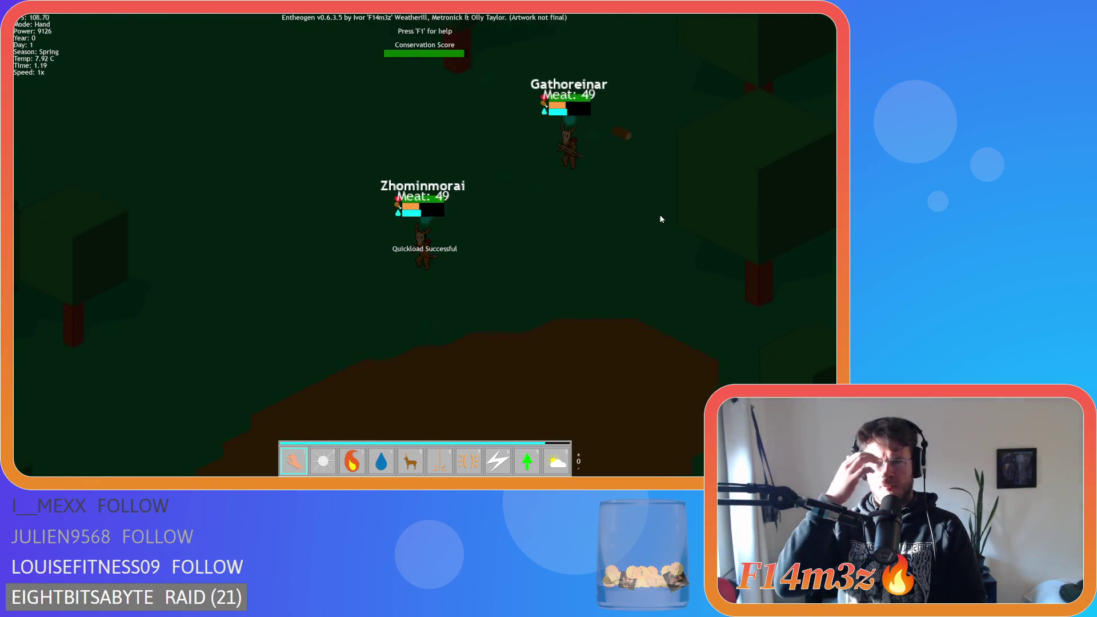
{"action": "key", "text": "F9"}
{"action": "key", "text": "Escape"}
{"action": "key", "text": "y"}
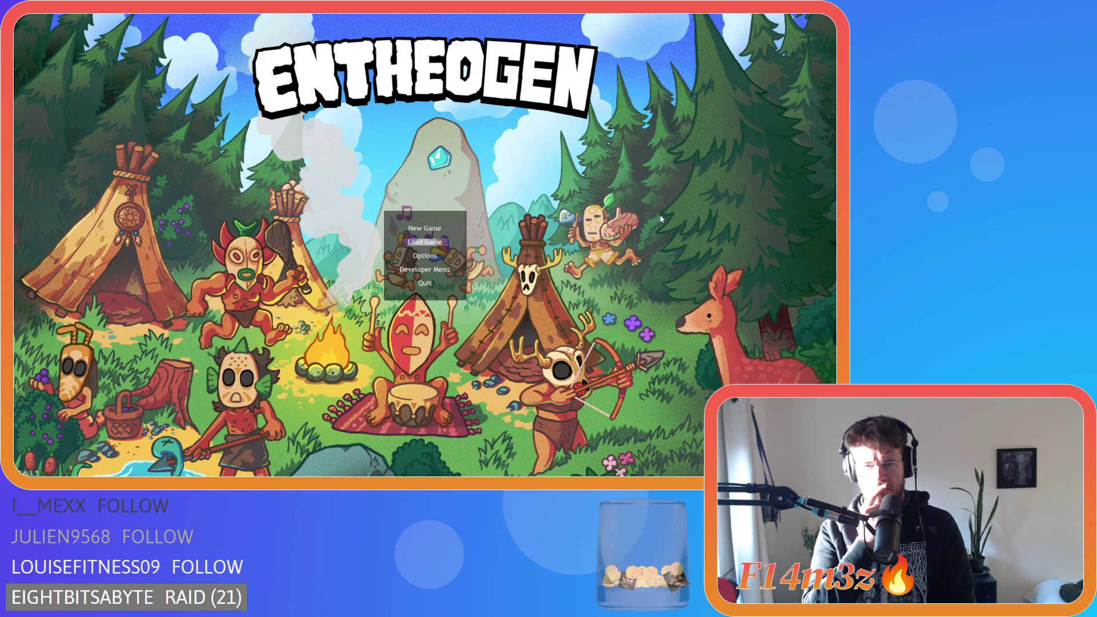
Step: Load the quicksaved game from the title menu and pan across the forest
{"action": "key", "text": "Return"}
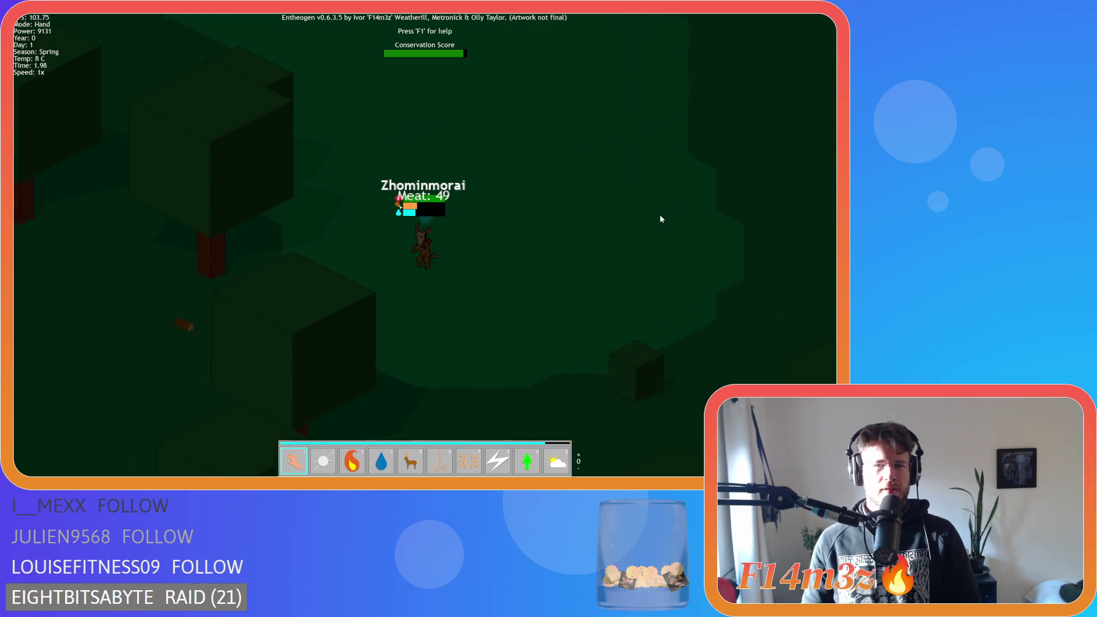
{"action": "scroll", "coordinate": [638, 225], "scroll_direction": "down", "scroll_amount": 5}
{"action": "key", "text": "Home"}
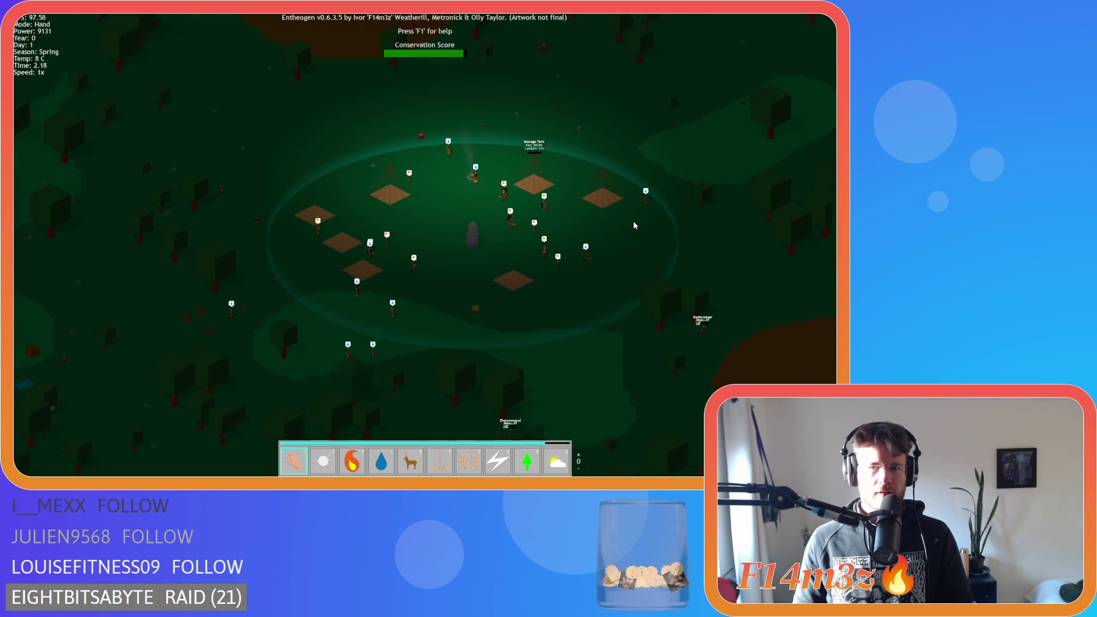
{"action": "key", "text": "Down"}
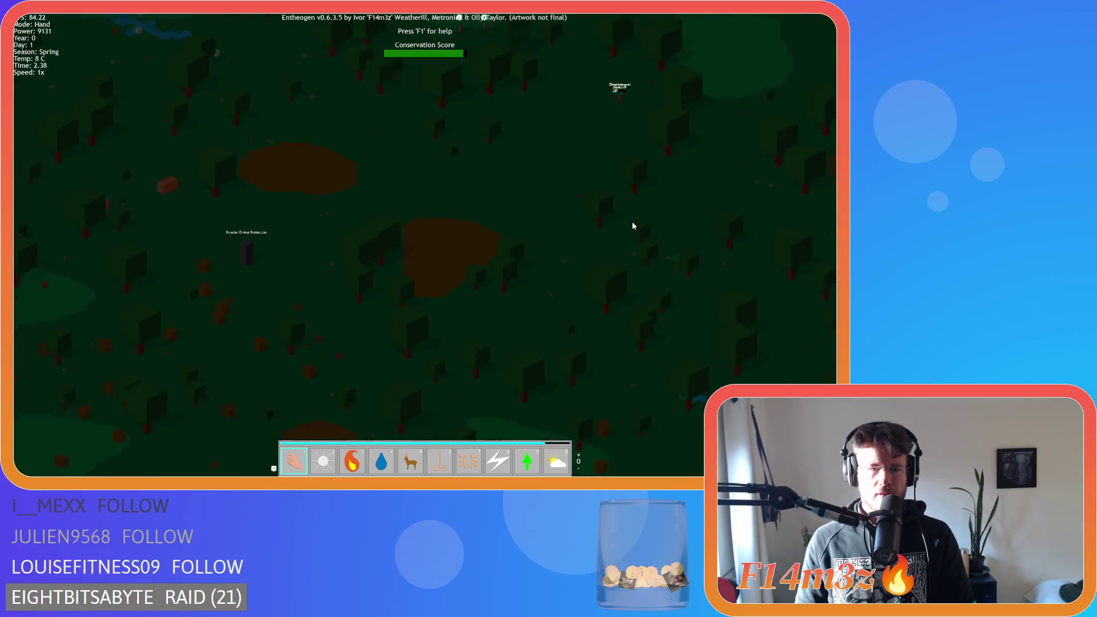
{"action": "key", "text": "Up"}
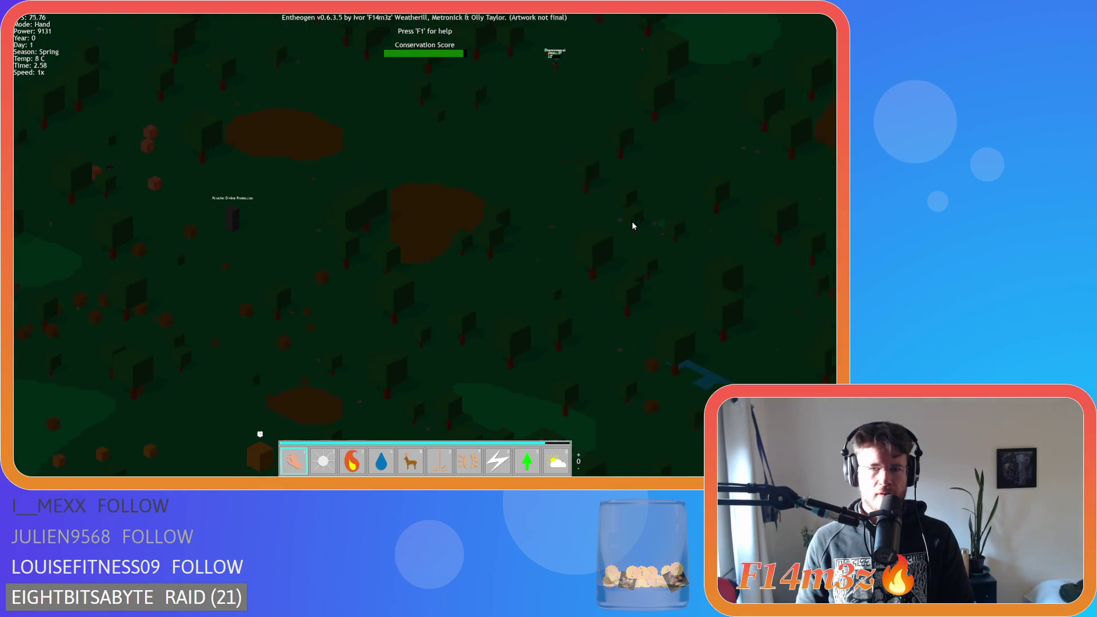
{"action": "key", "text": "Left"}
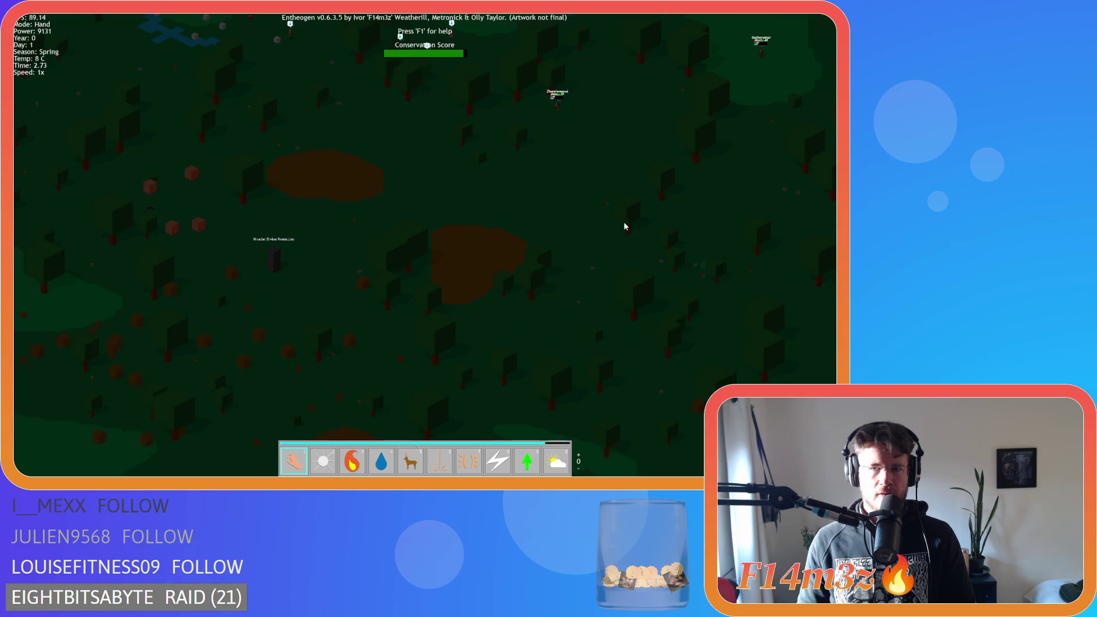
{"action": "key", "text": "Up"}
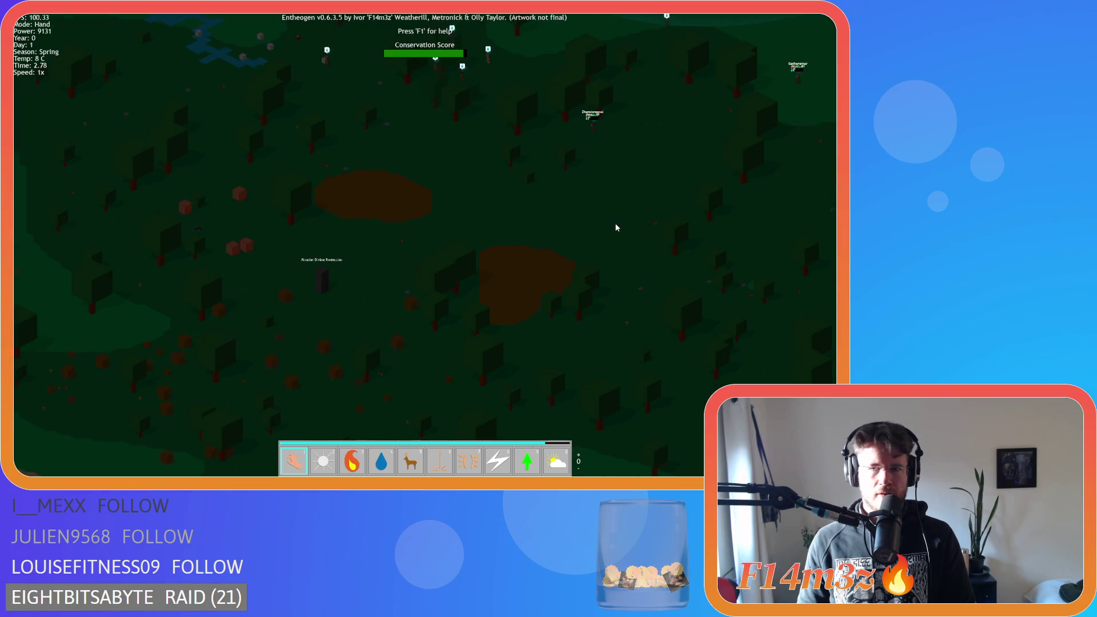
{"action": "key", "text": "Left"}
{"action": "key", "text": "Up"}
{"action": "key", "text": "Right"}
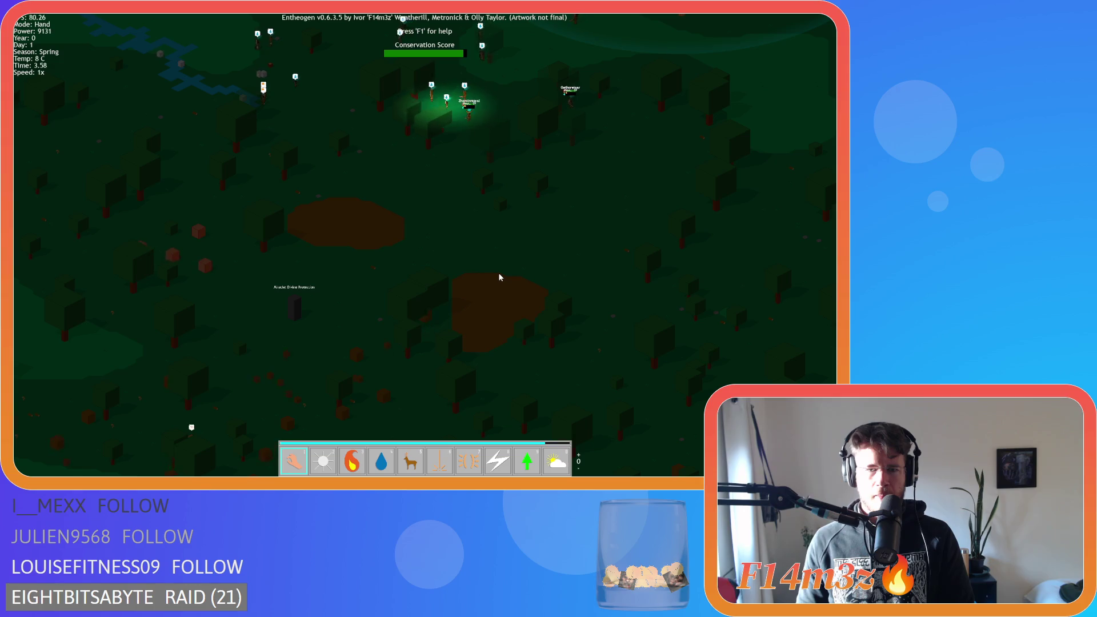
Step: Pan and zoom around the village to check on the villagers
{"action": "key", "text": "Up"}
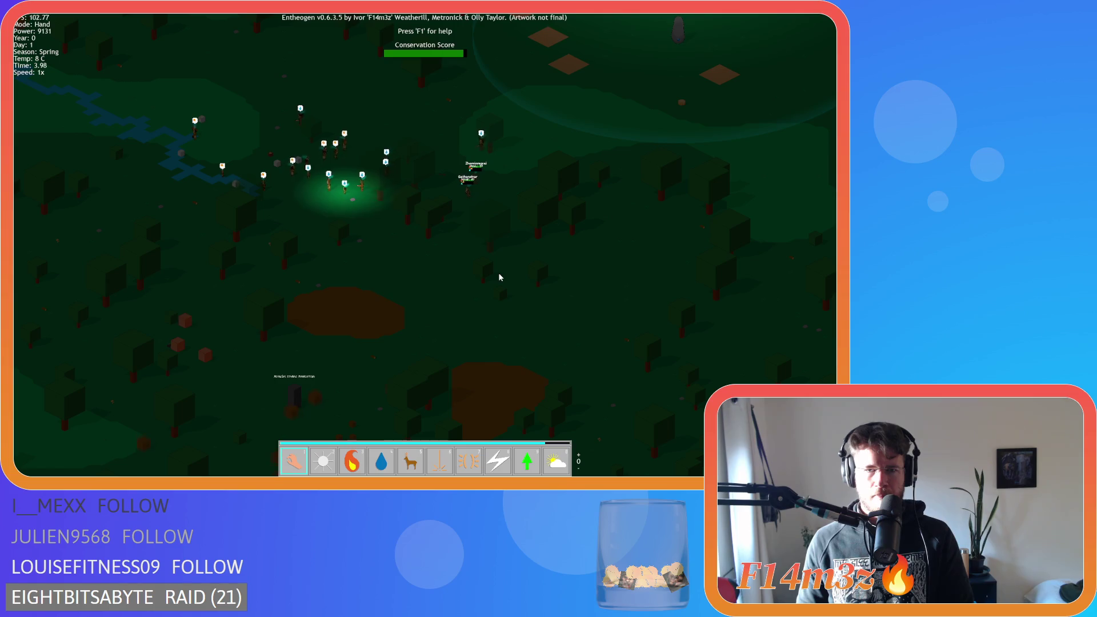
{"action": "key", "text": "Up"}
{"action": "key", "text": "Left"}
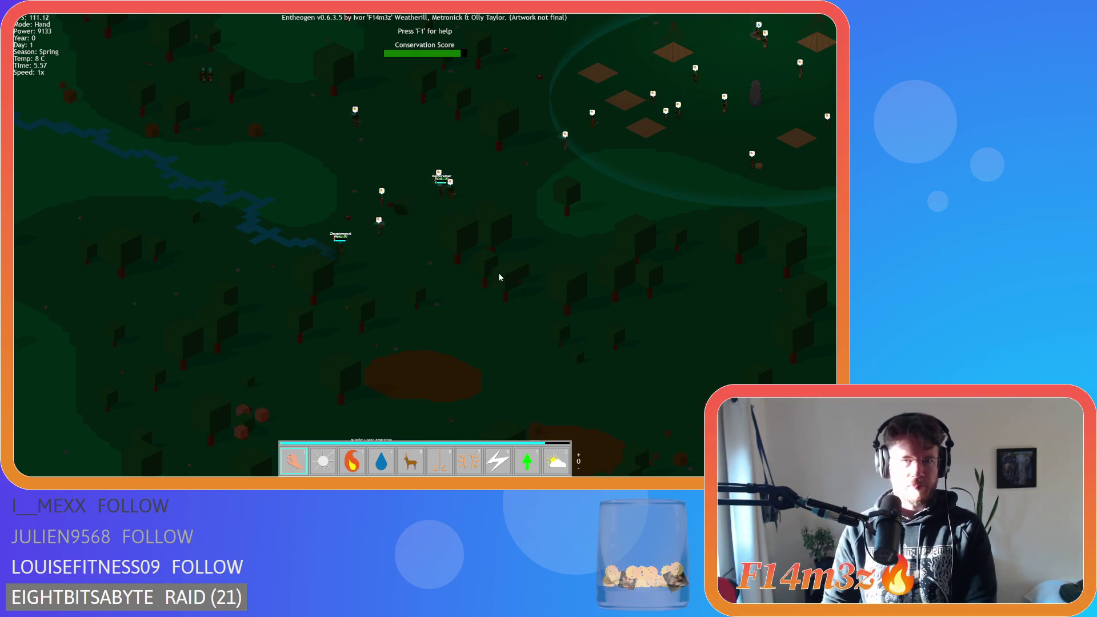
{"action": "key", "text": "w"}
{"action": "key", "text": "a"}
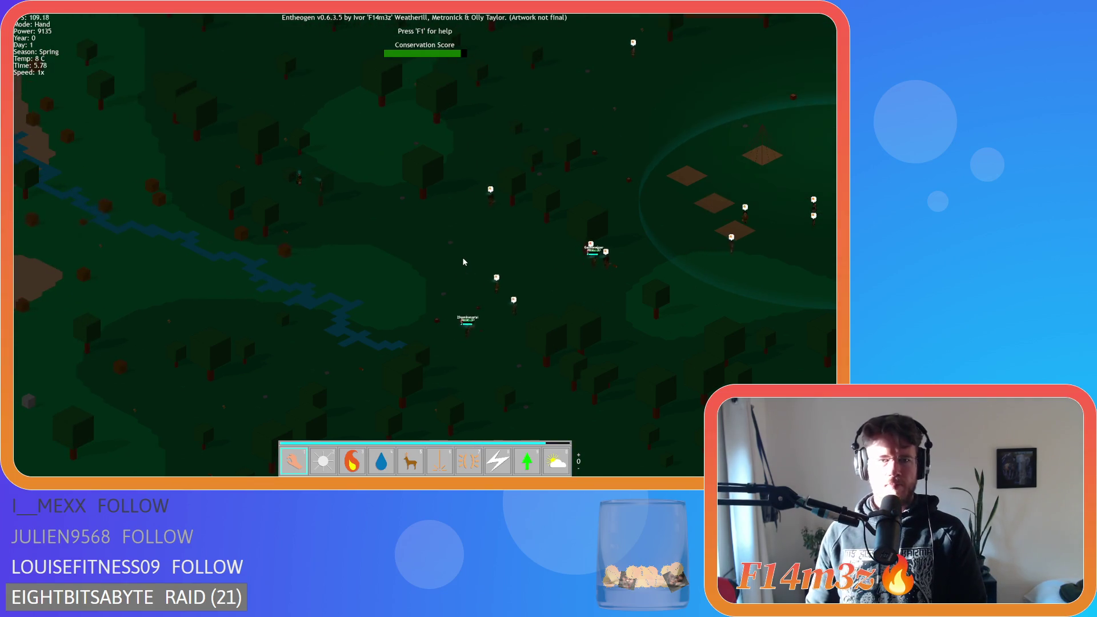
{"action": "key", "text": "d"}
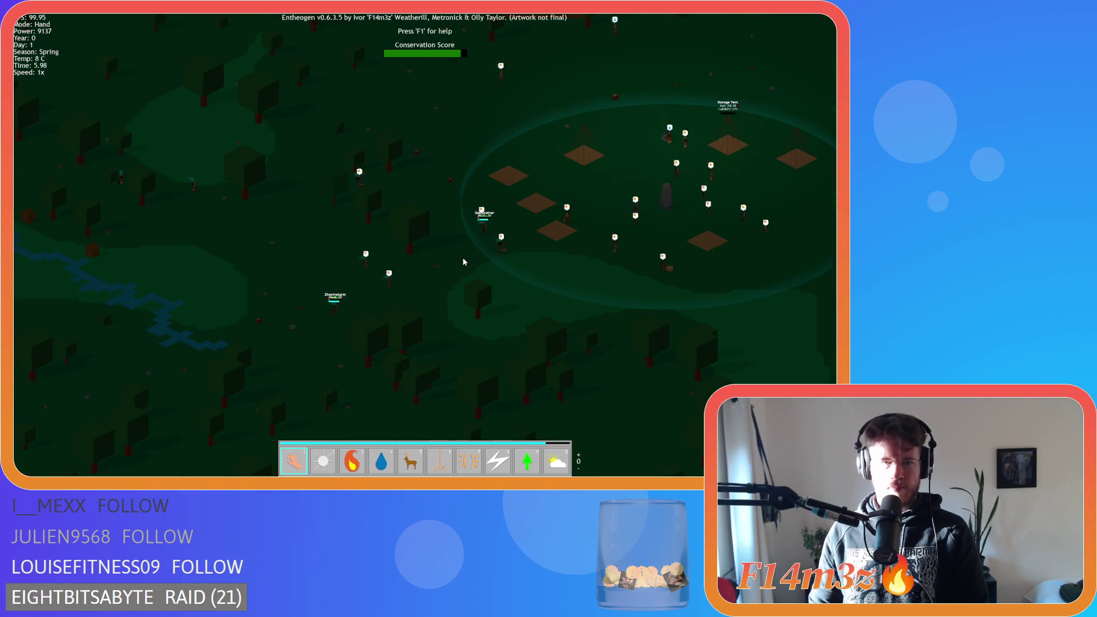
{"action": "scroll", "coordinate": [463, 262], "scroll_direction": "up", "scroll_amount": 3}
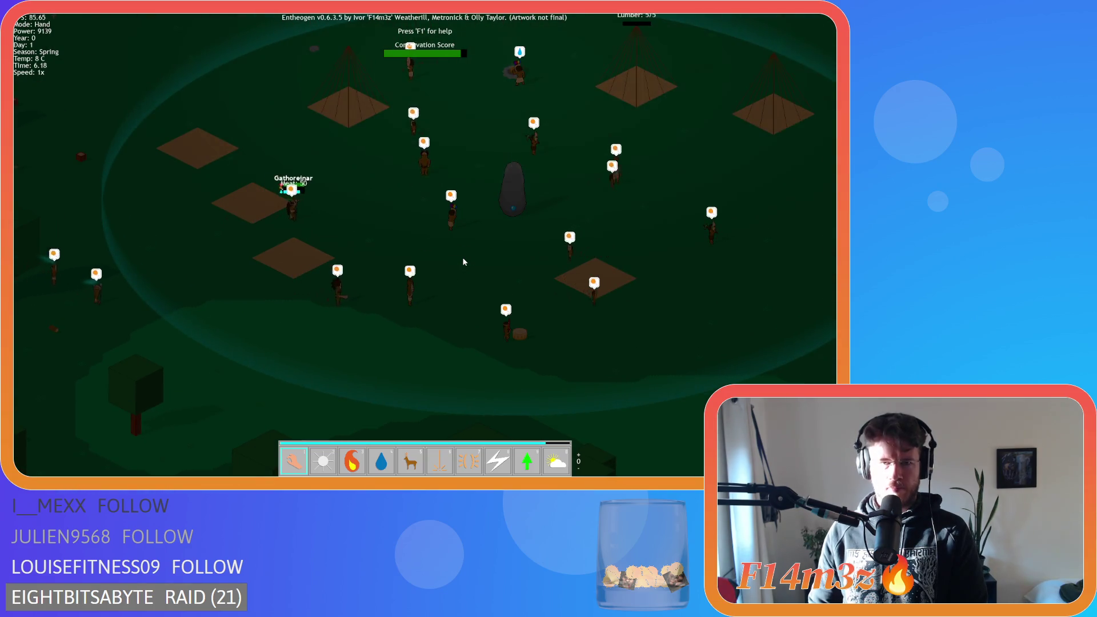
{"action": "scroll", "coordinate": [464, 262], "scroll_direction": "down", "scroll_amount": 4}
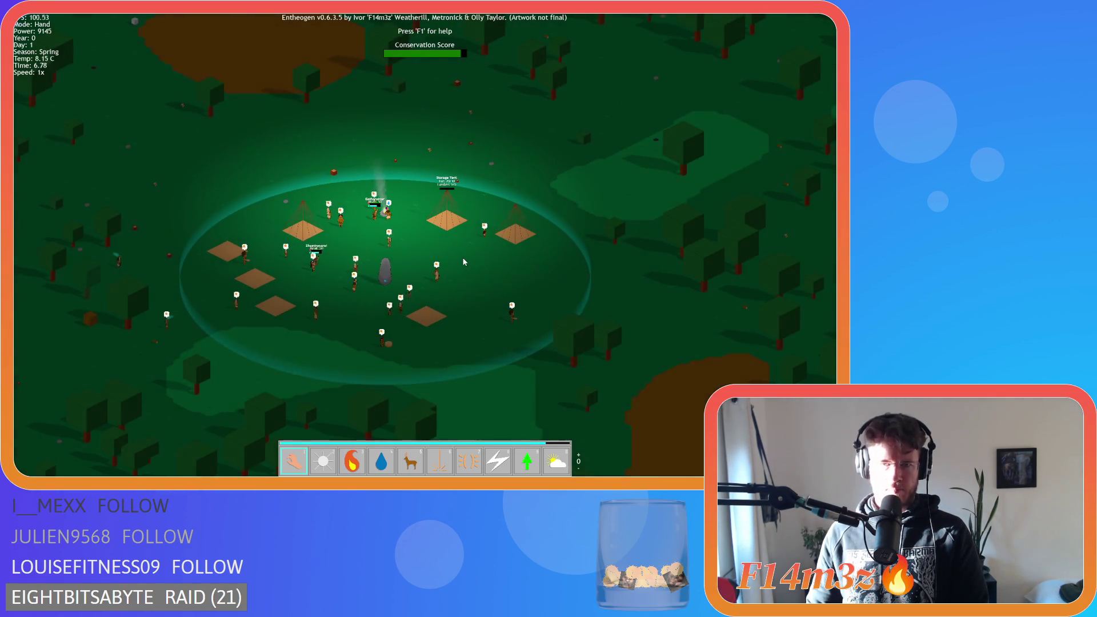
{"action": "key", "text": "s"}
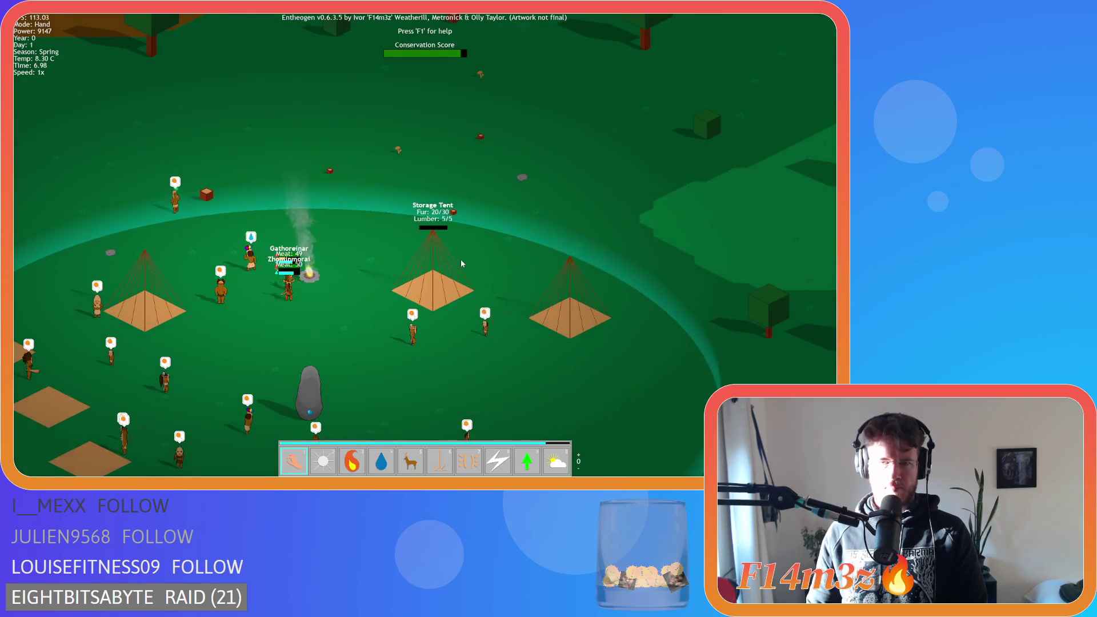
{"action": "scroll", "coordinate": [461, 263], "scroll_direction": "down", "scroll_amount": 5}
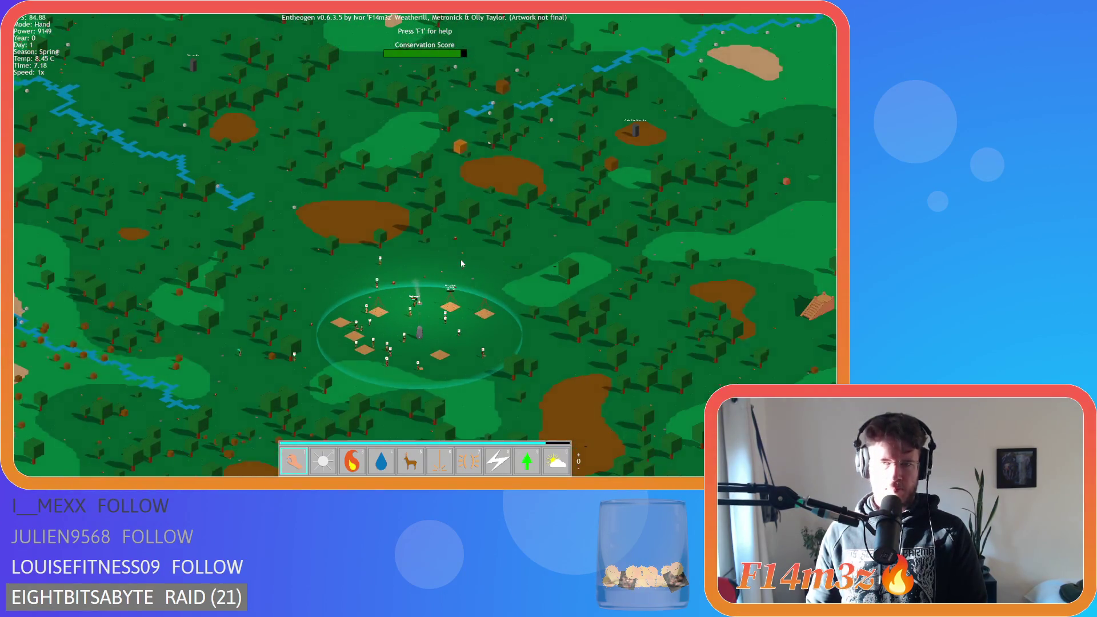
{"action": "key", "text": "s"}
{"action": "key", "text": "a"}
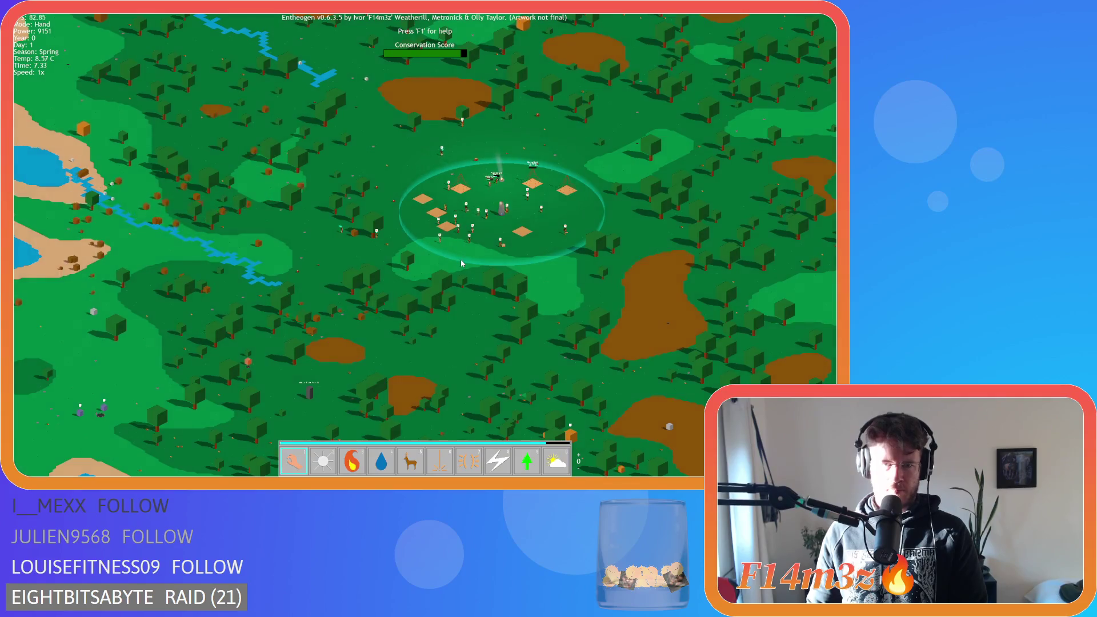
{"action": "scroll", "coordinate": [461, 263], "scroll_direction": "up", "scroll_amount": 5}
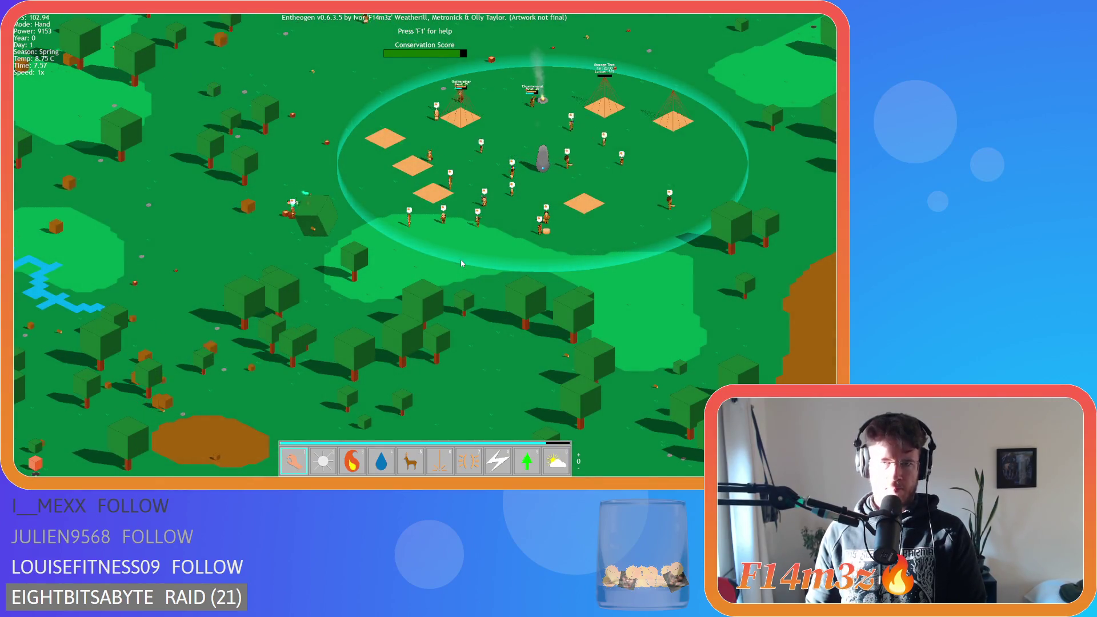
Step: Pan through the forest beside the village to follow the hunters
{"action": "key", "text": "w"}
{"action": "key", "text": "a"}
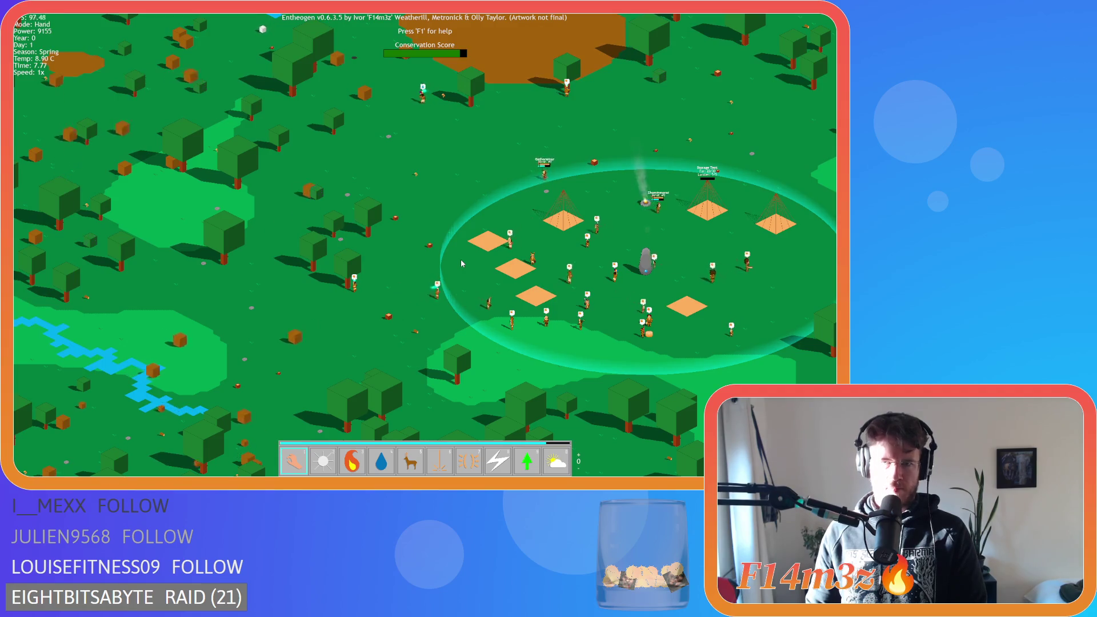
{"action": "scroll", "coordinate": [462, 263], "scroll_direction": "up", "scroll_amount": 5}
{"action": "key", "text": "w"}
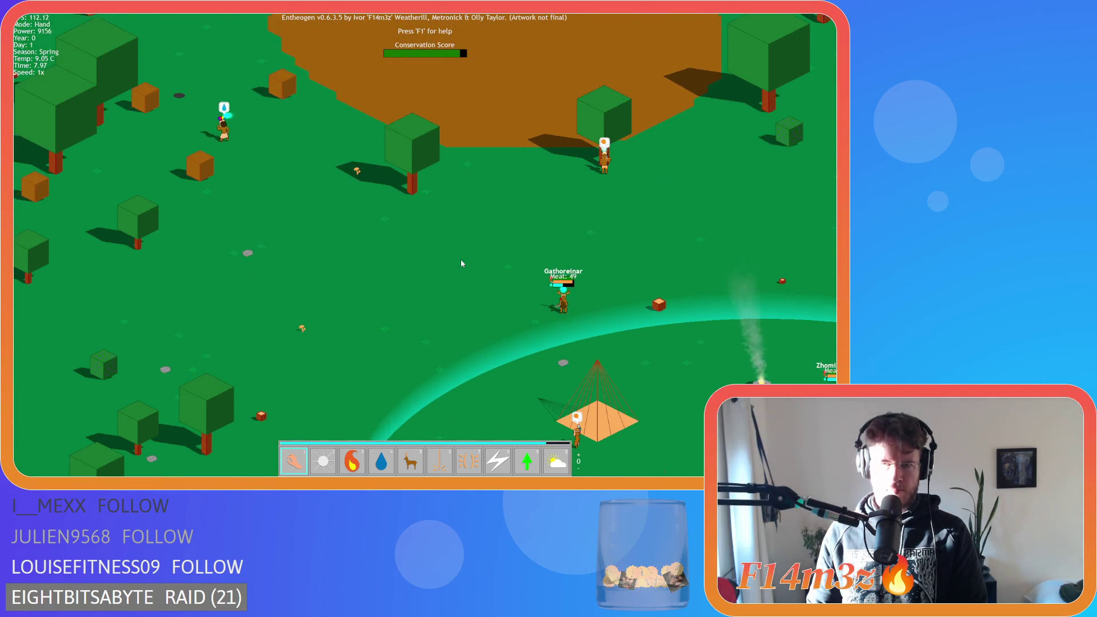
{"action": "key", "text": "a"}
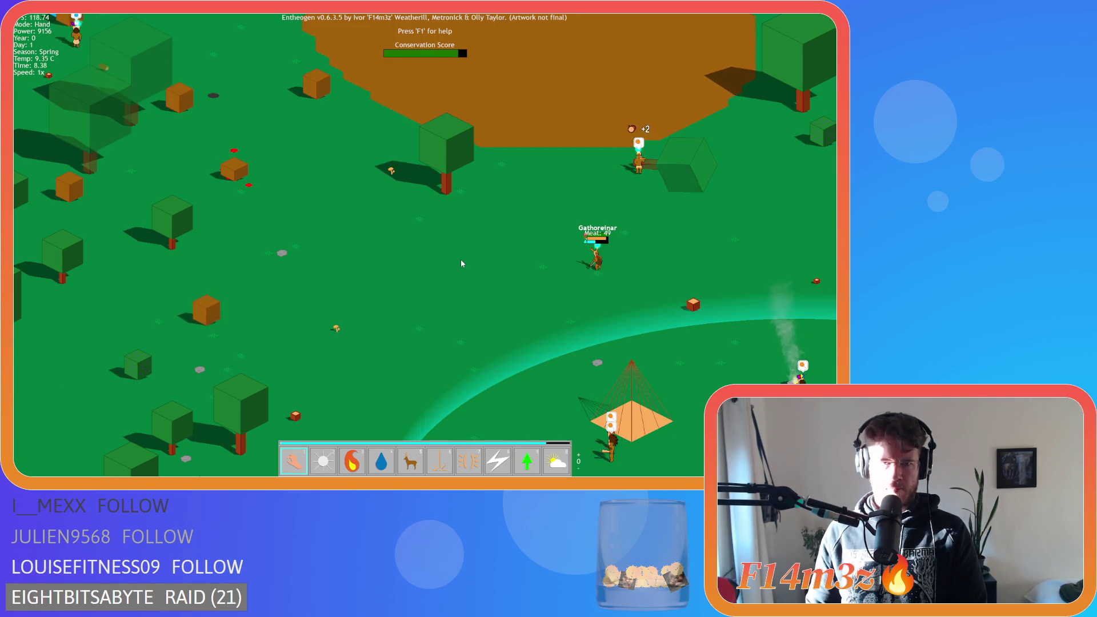
{"action": "key", "text": "s"}
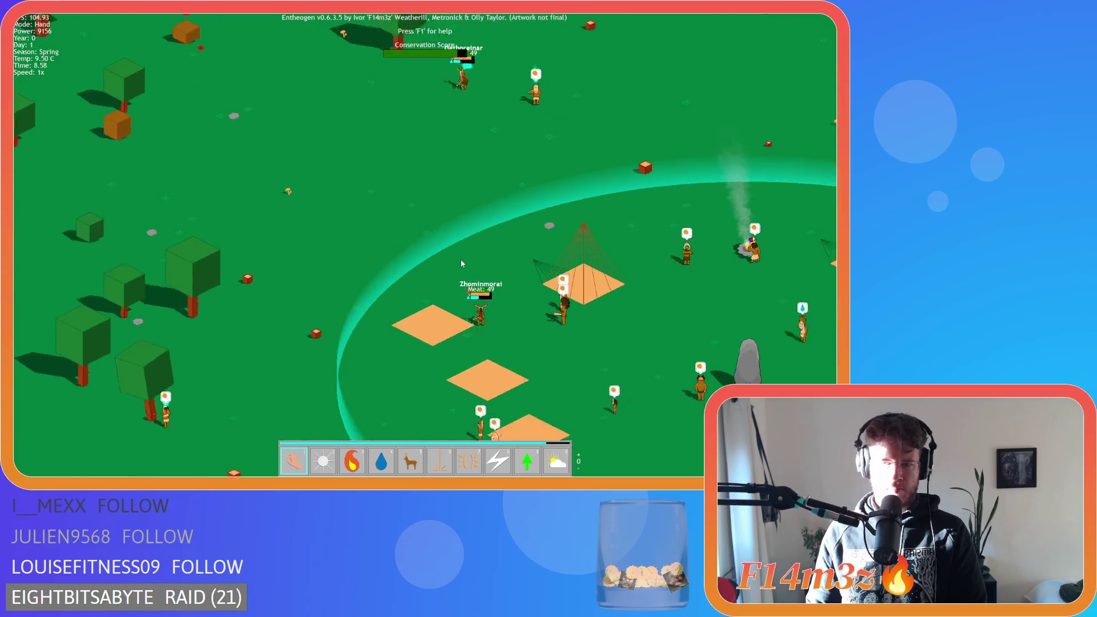
{"action": "key", "text": "a"}
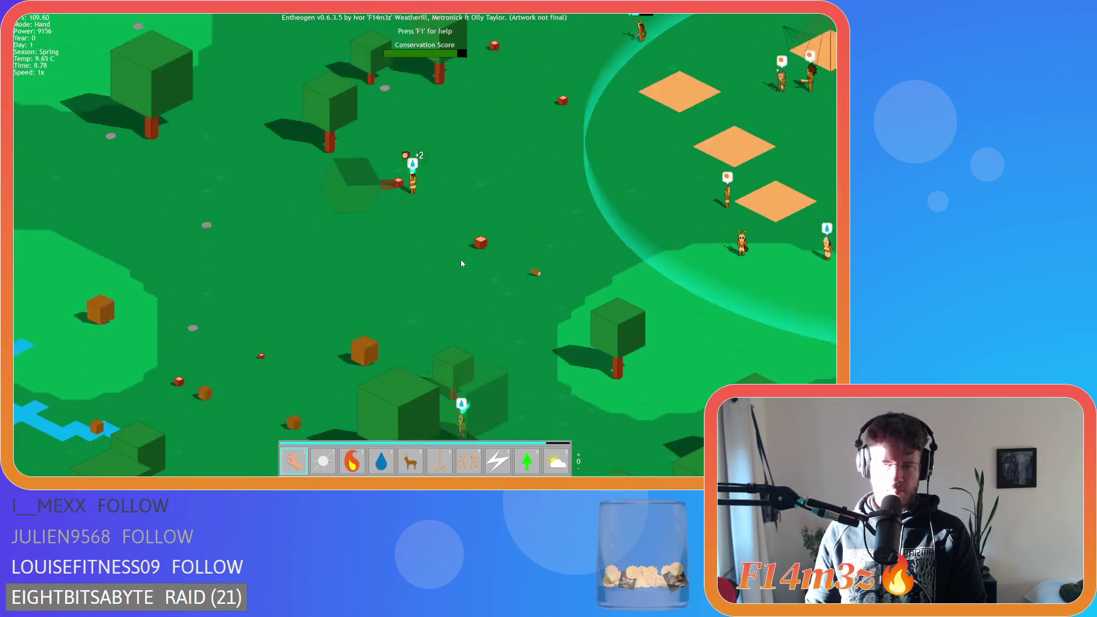
{"action": "key", "text": "w"}
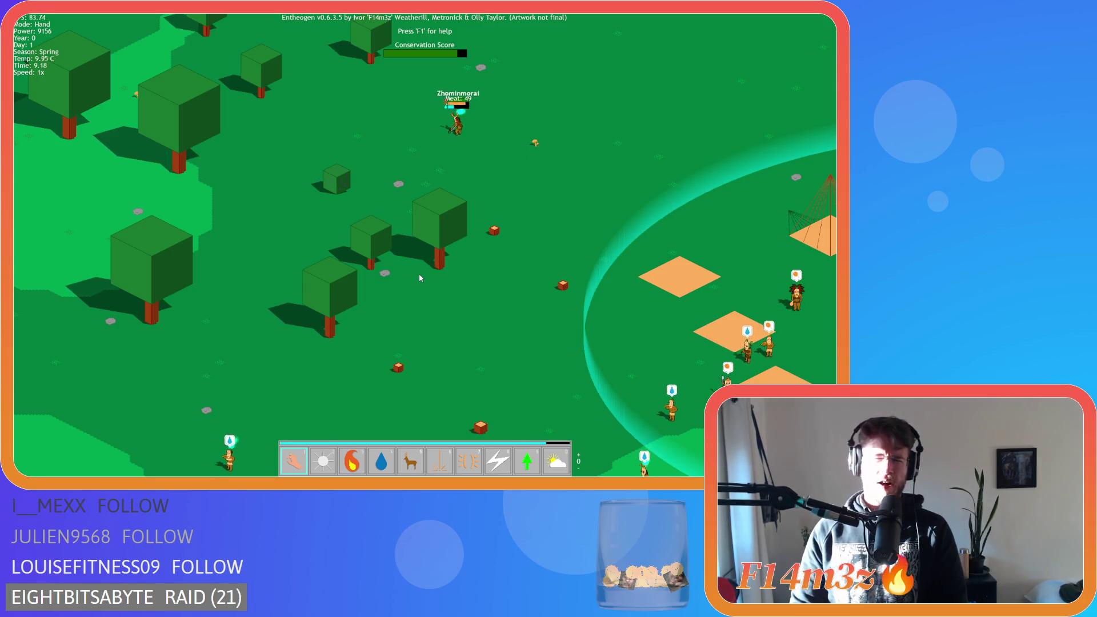
{"action": "key", "text": "w"}
{"action": "key", "text": "w"}
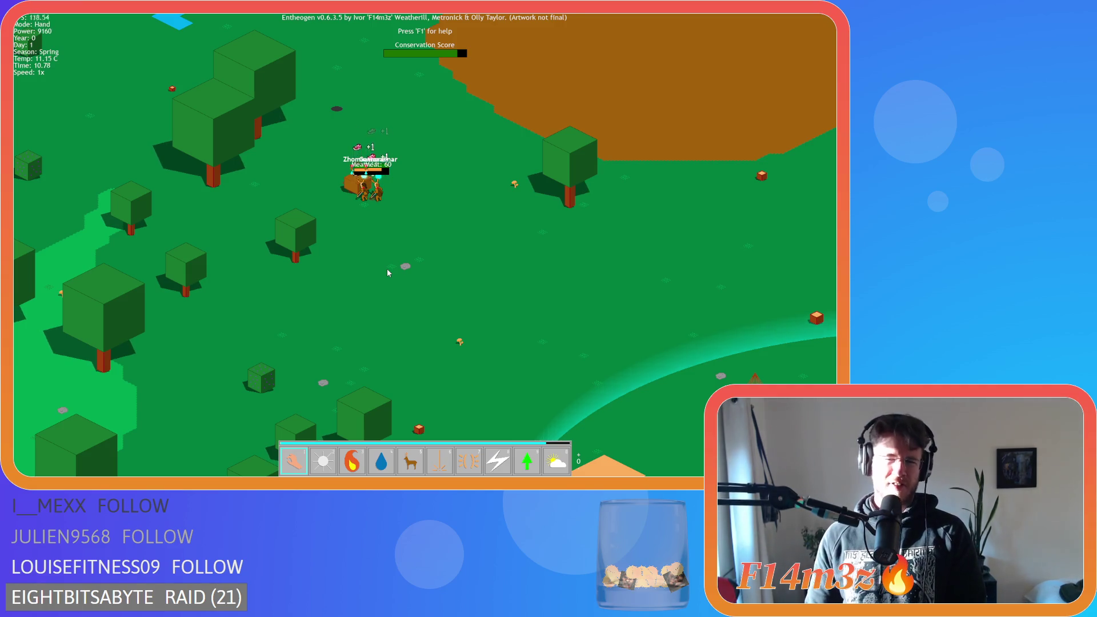
{"action": "key", "text": "d"}
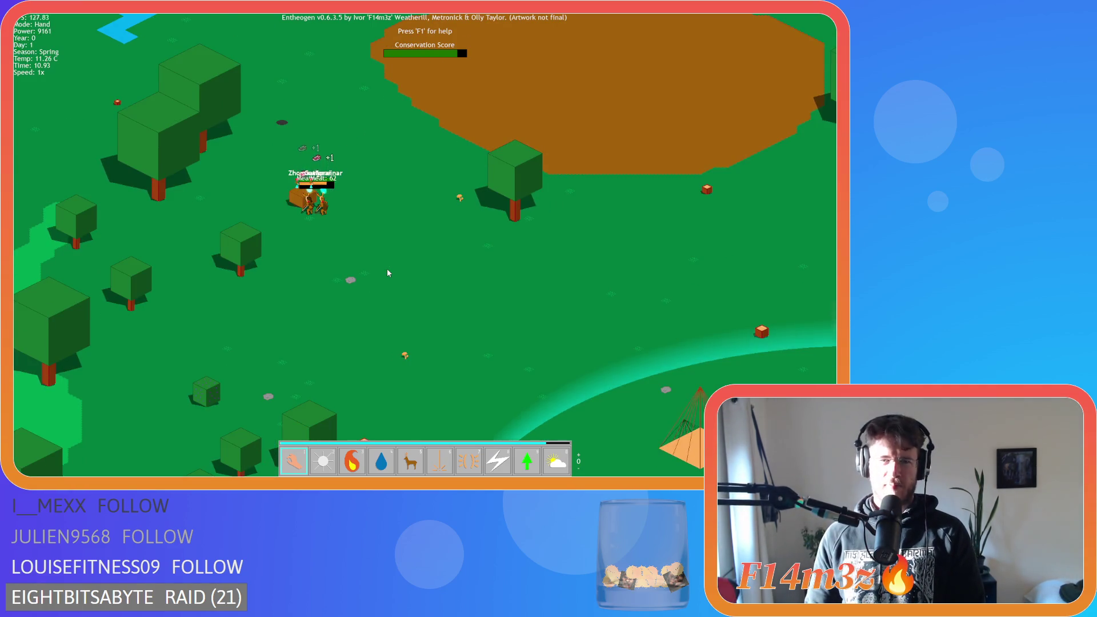
{"action": "key", "text": "s"}
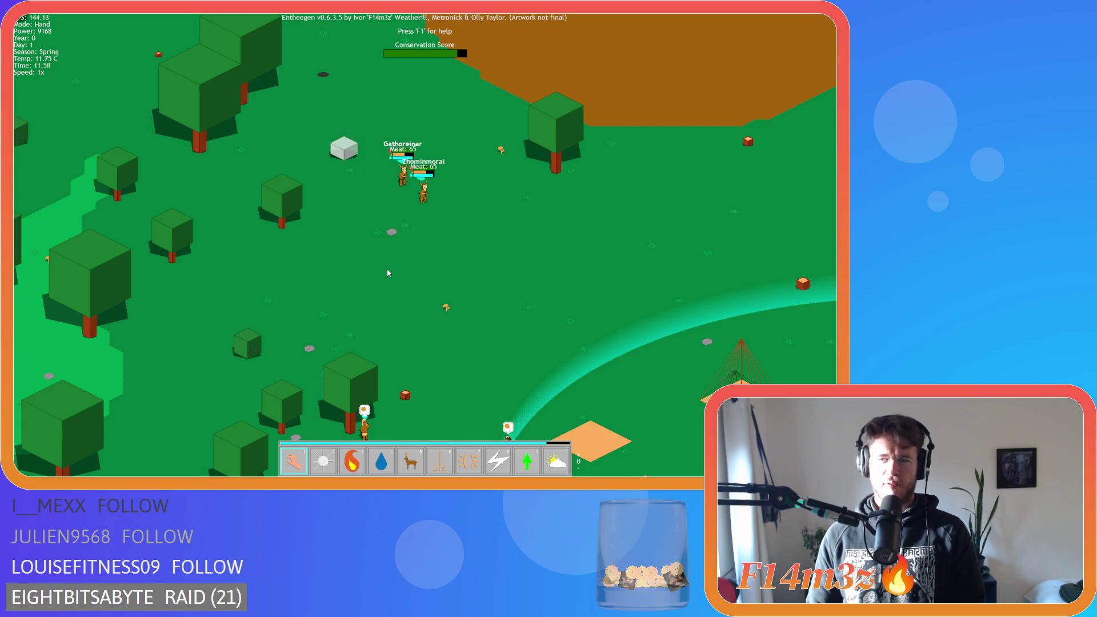
Step: Pan east from the tent village into the forest toward the two gatherers
{"action": "key", "text": "d"}
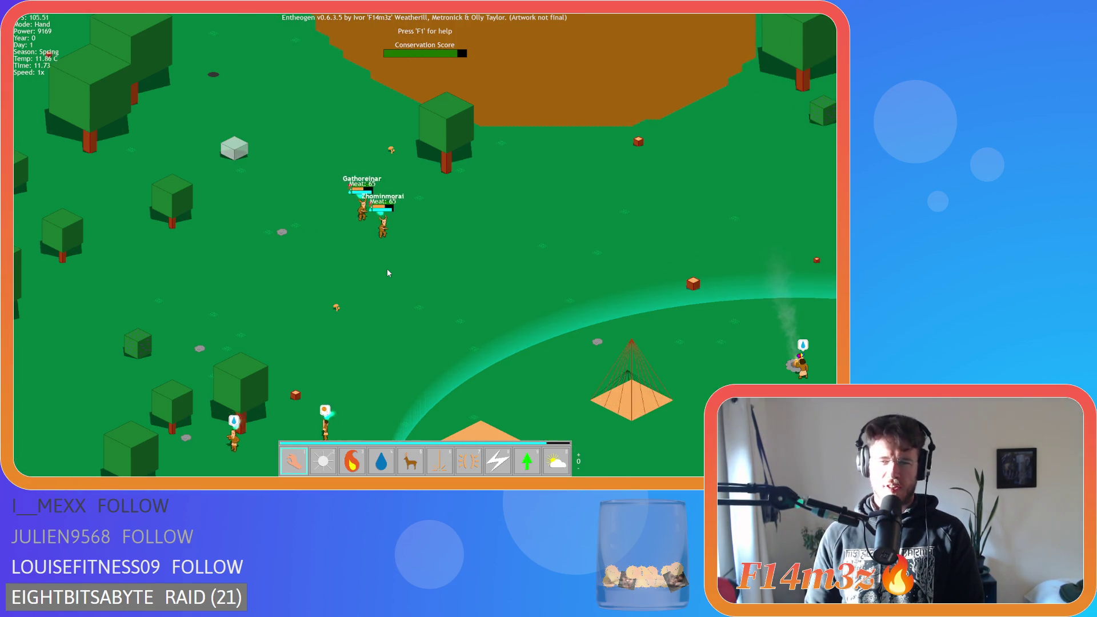
{"action": "key", "text": "s"}
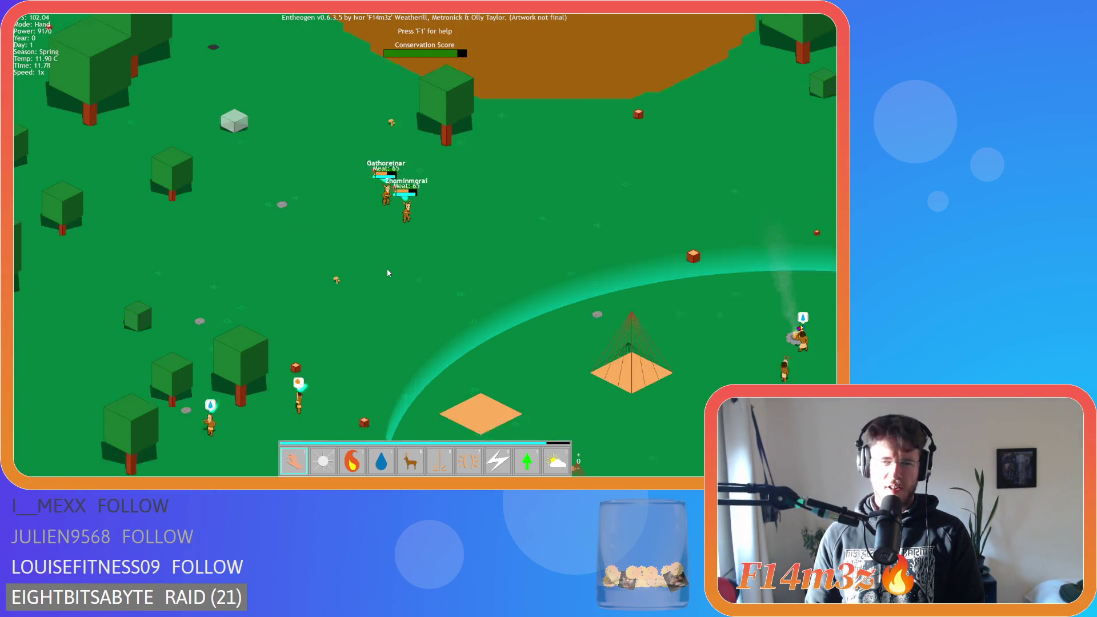
{"action": "key", "text": "d"}
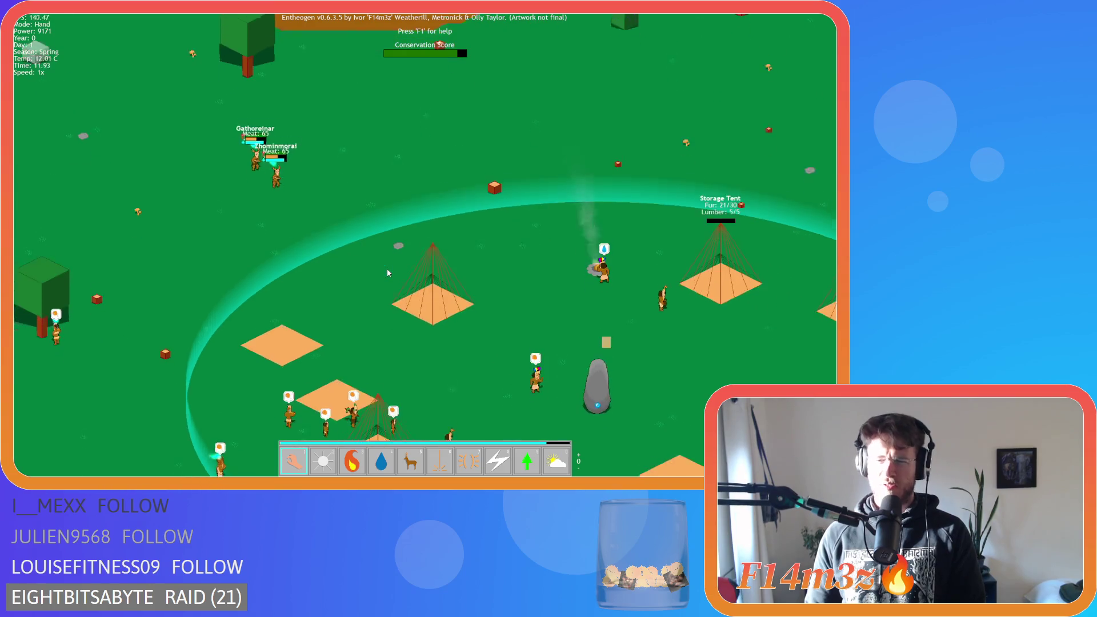
{"action": "key", "text": "s"}
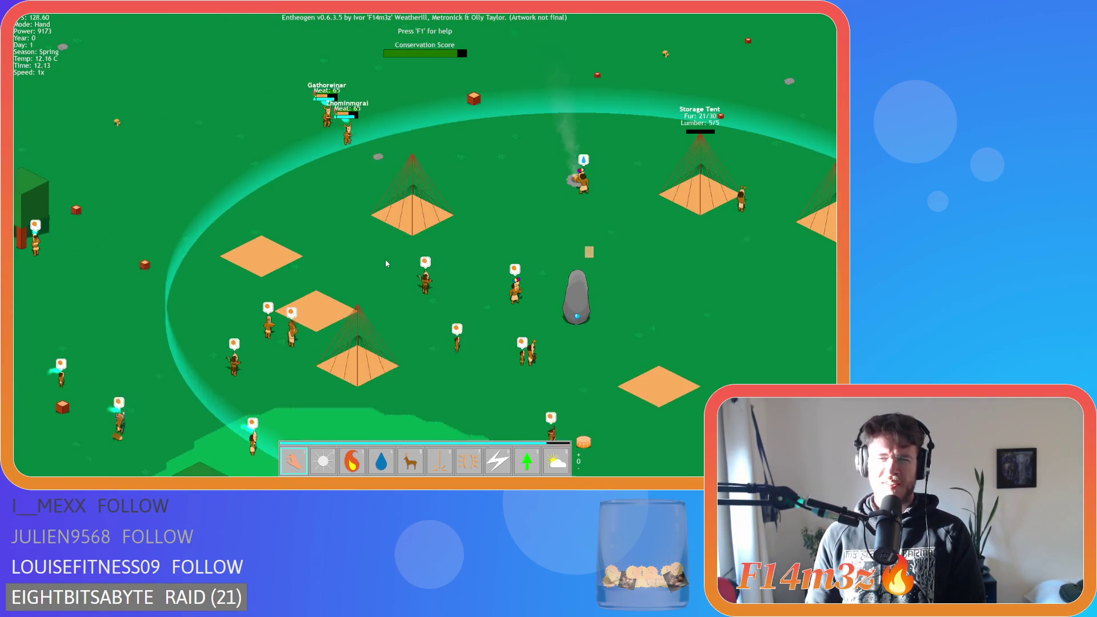
{"action": "key", "text": "s"}
{"action": "key", "text": "d"}
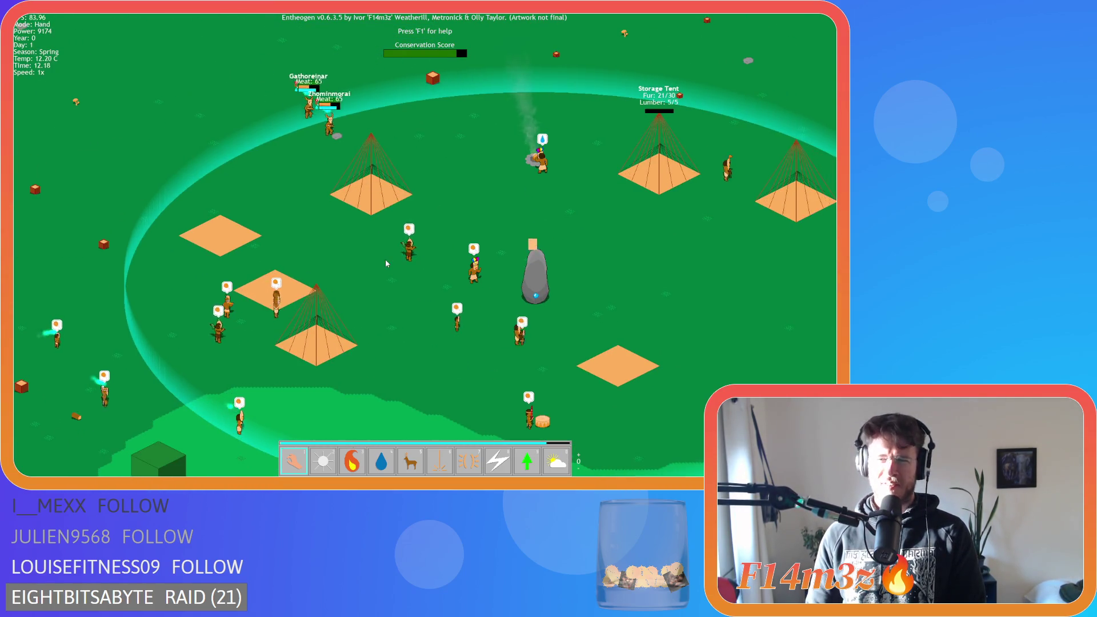
{"action": "key", "text": "d"}
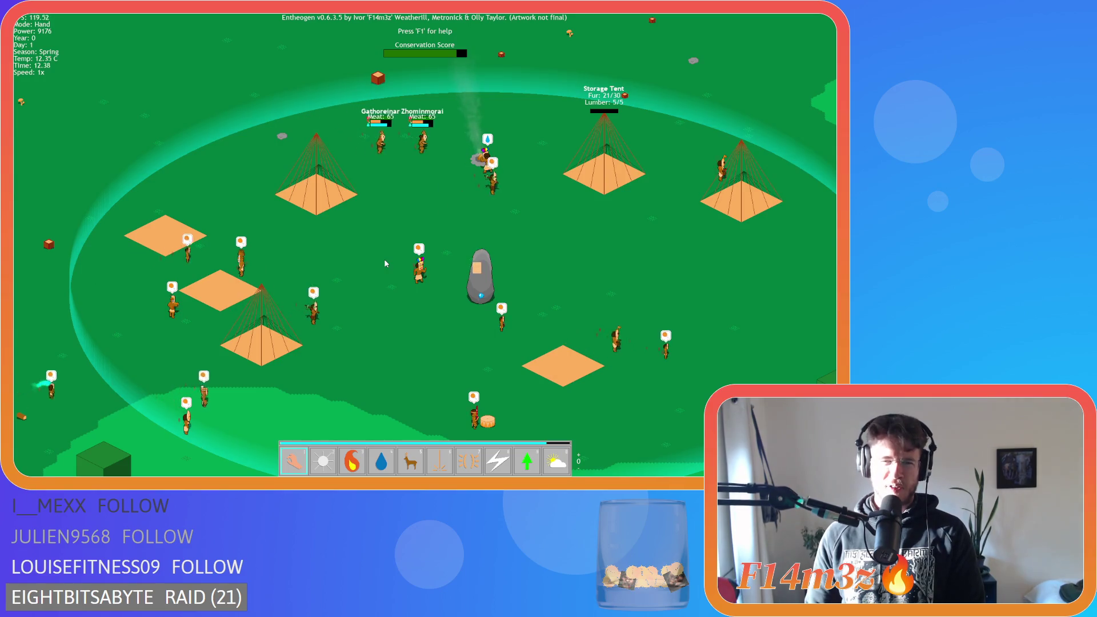
{"action": "key", "text": "w"}
{"action": "key", "text": "d"}
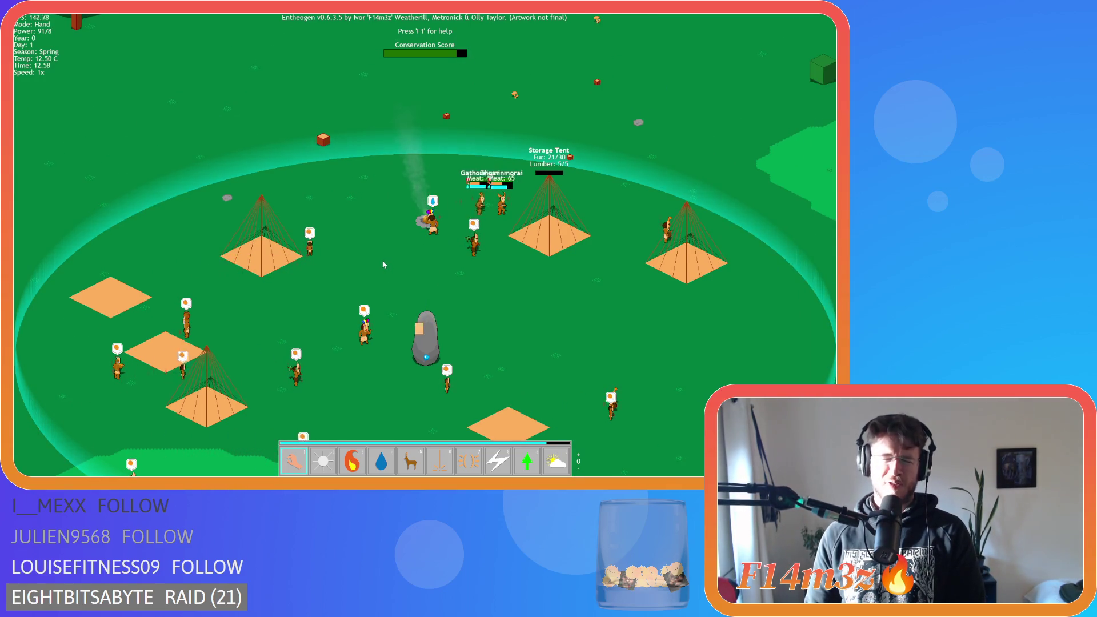
{"action": "key", "text": "d"}
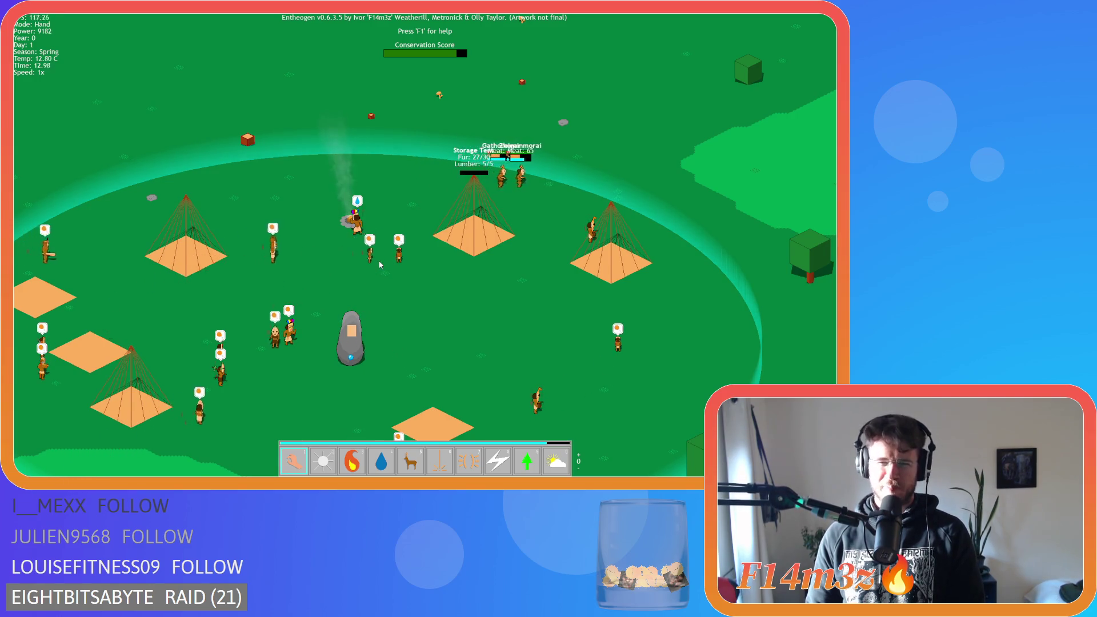
{"action": "key", "text": "d"}
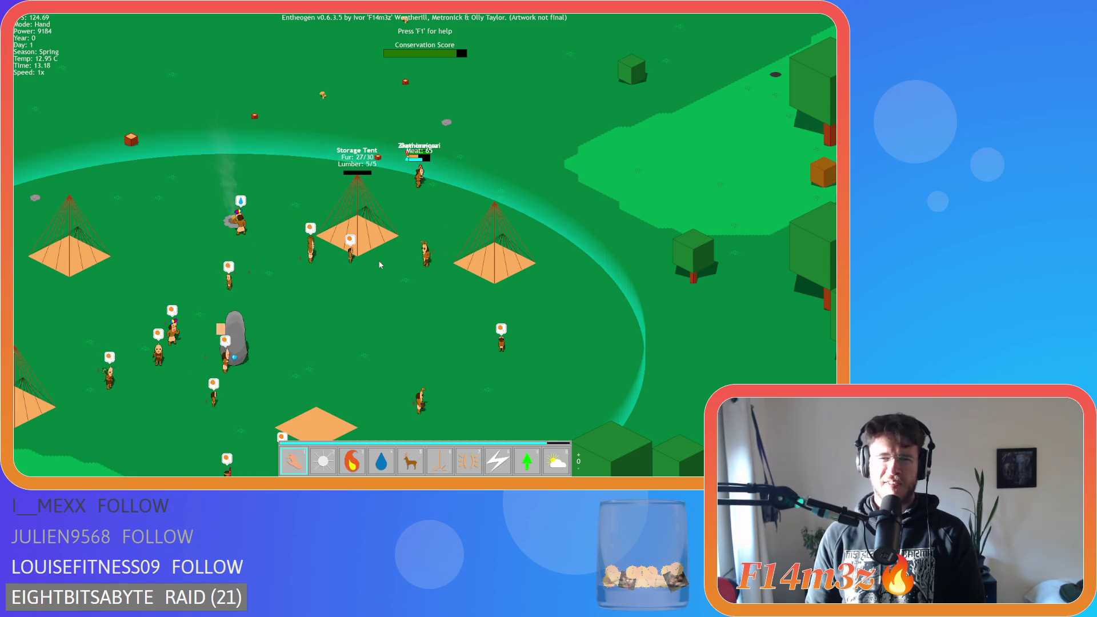
{"action": "key", "text": "d"}
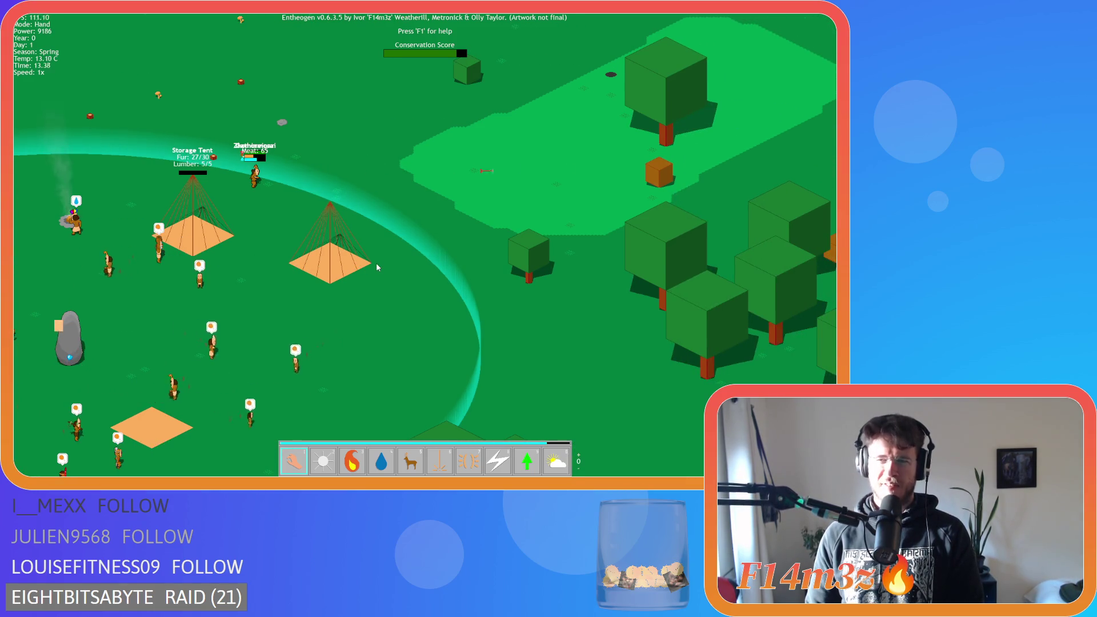
{"action": "key", "text": "d"}
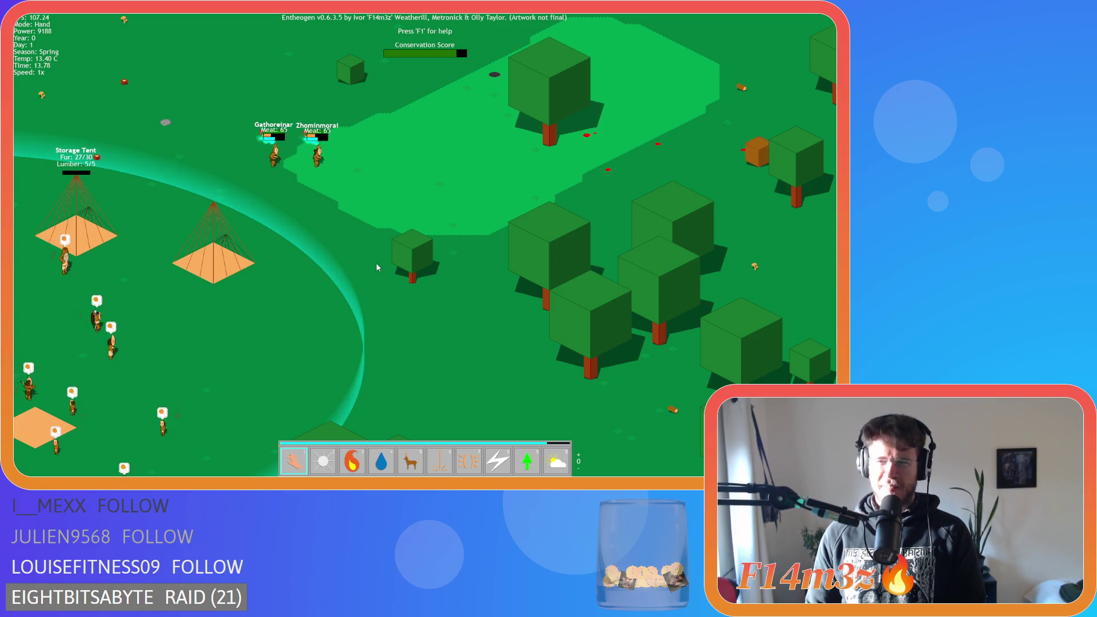
{"action": "key", "text": "d"}
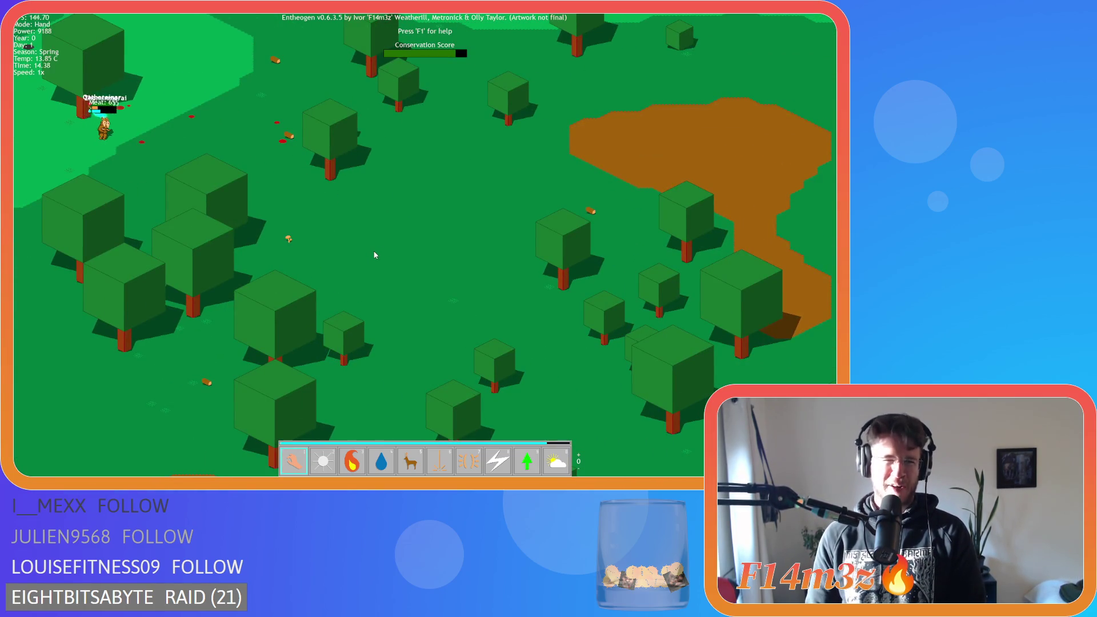
Step: Track a gatherer through the trees, then bring the tent village back into view
{"action": "key", "text": "a"}
{"action": "key", "text": "s"}
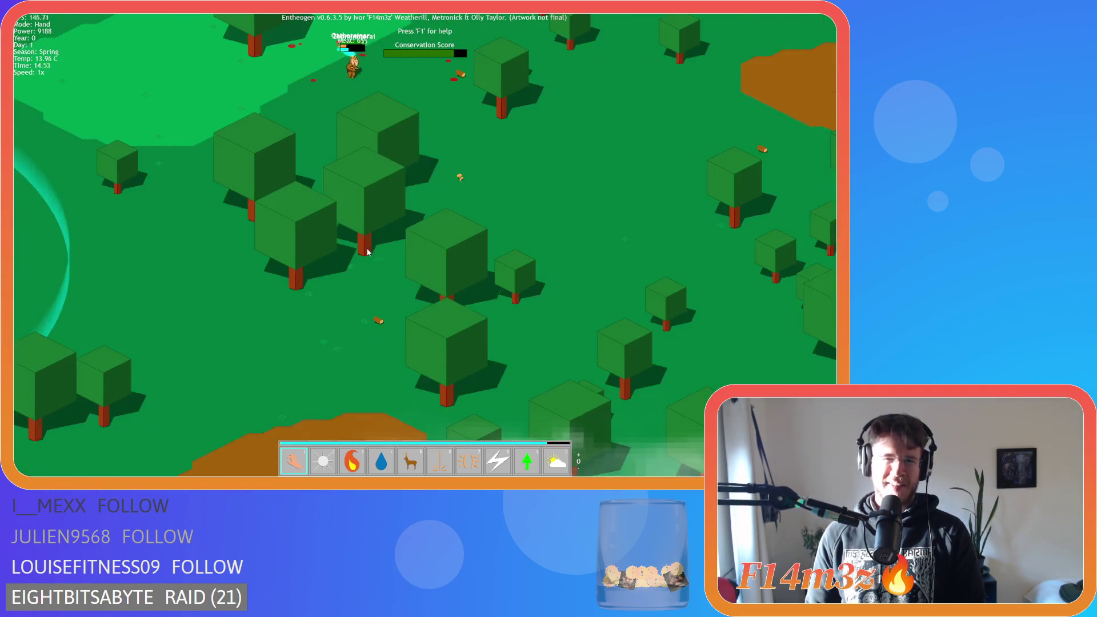
{"action": "key", "text": "a"}
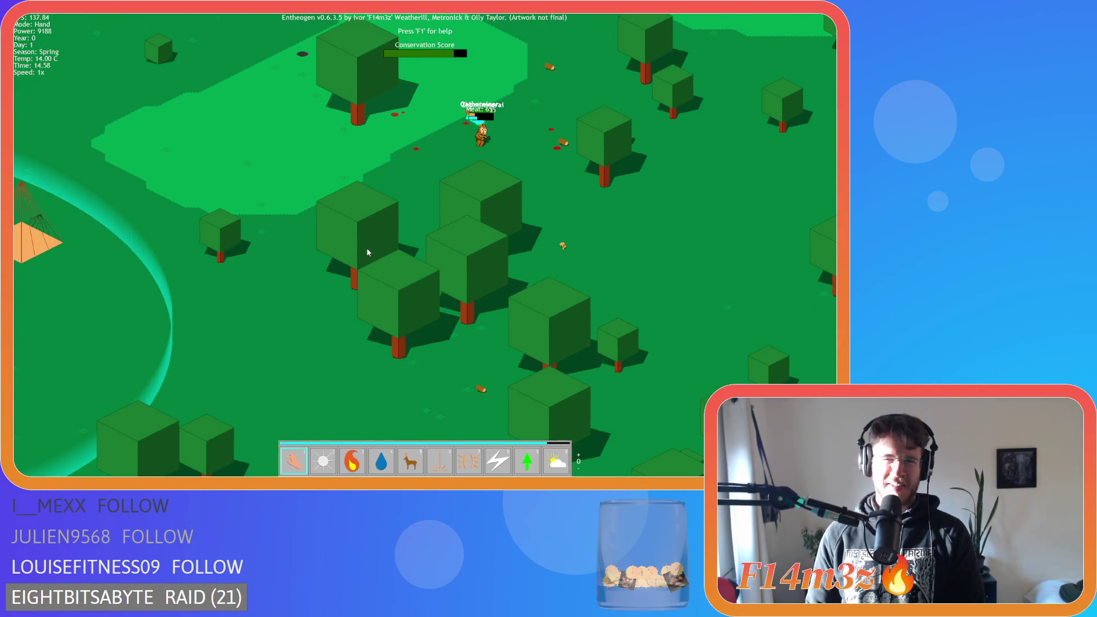
{"action": "key", "text": "w"}
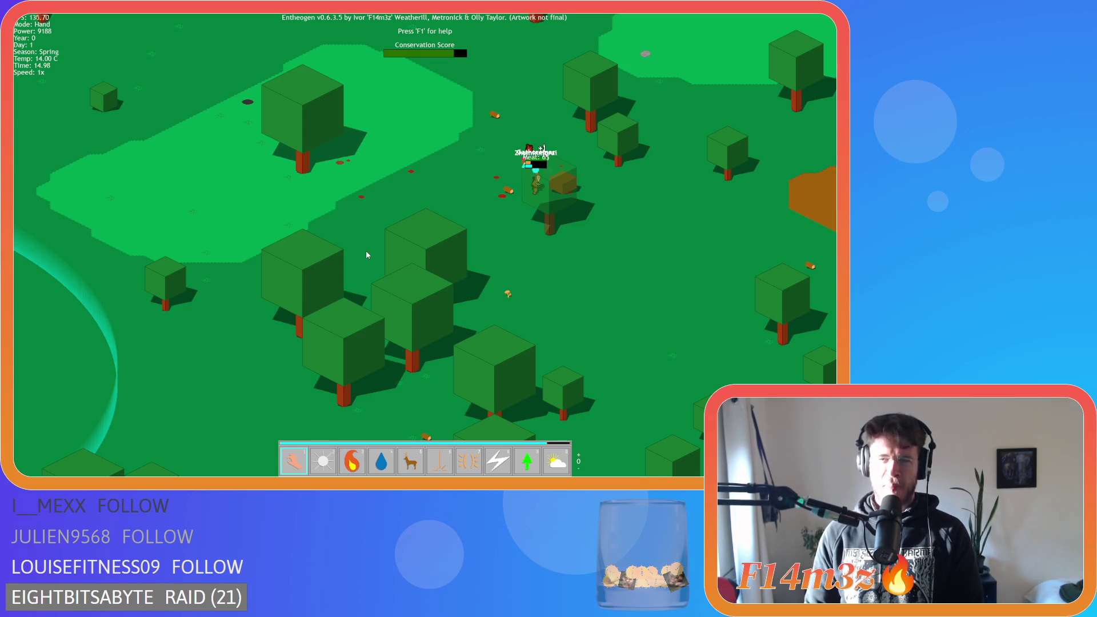
{"action": "key", "text": "a"}
{"action": "key", "text": "s"}
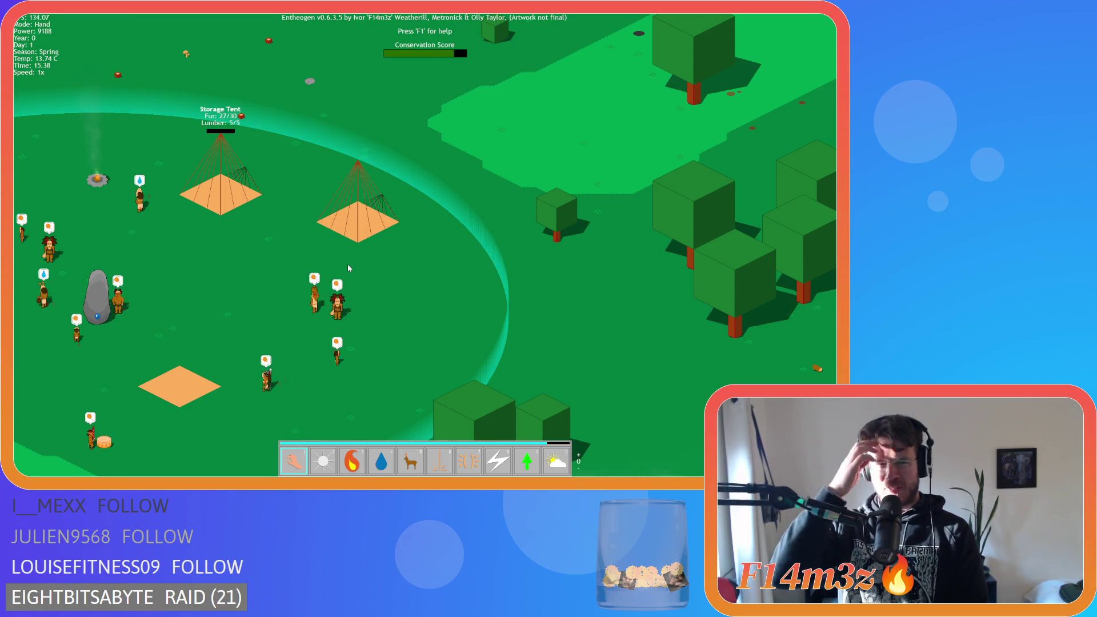
Step: Return to the gatherer in the woods, then zoom far out over forest, rivers and village
{"action": "key", "text": "d"}
{"action": "key", "text": "w"}
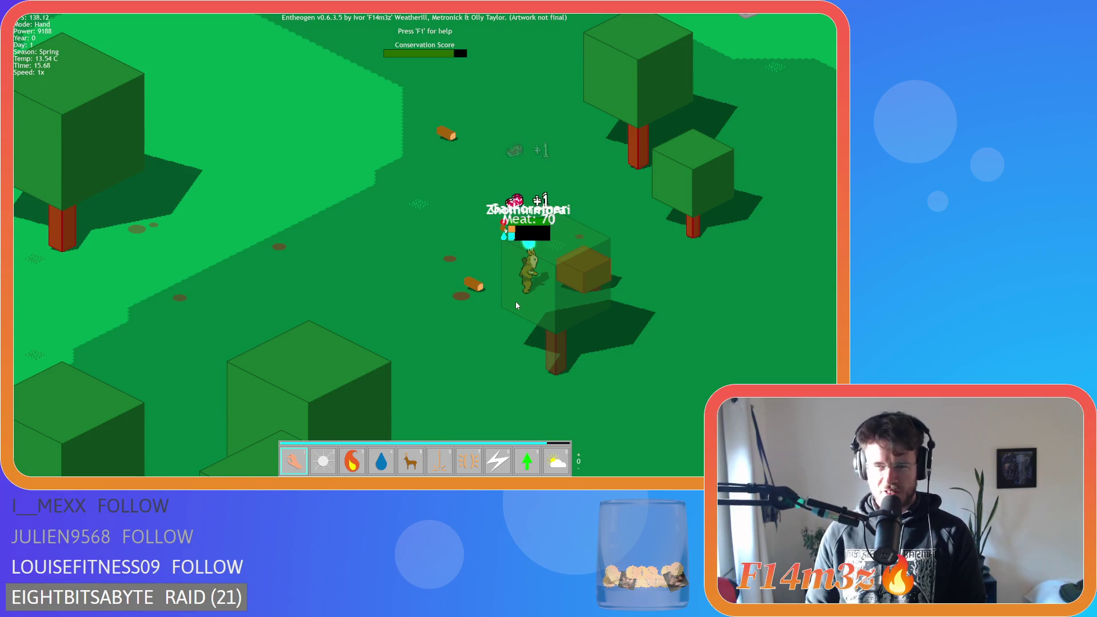
{"action": "key", "text": "d"}
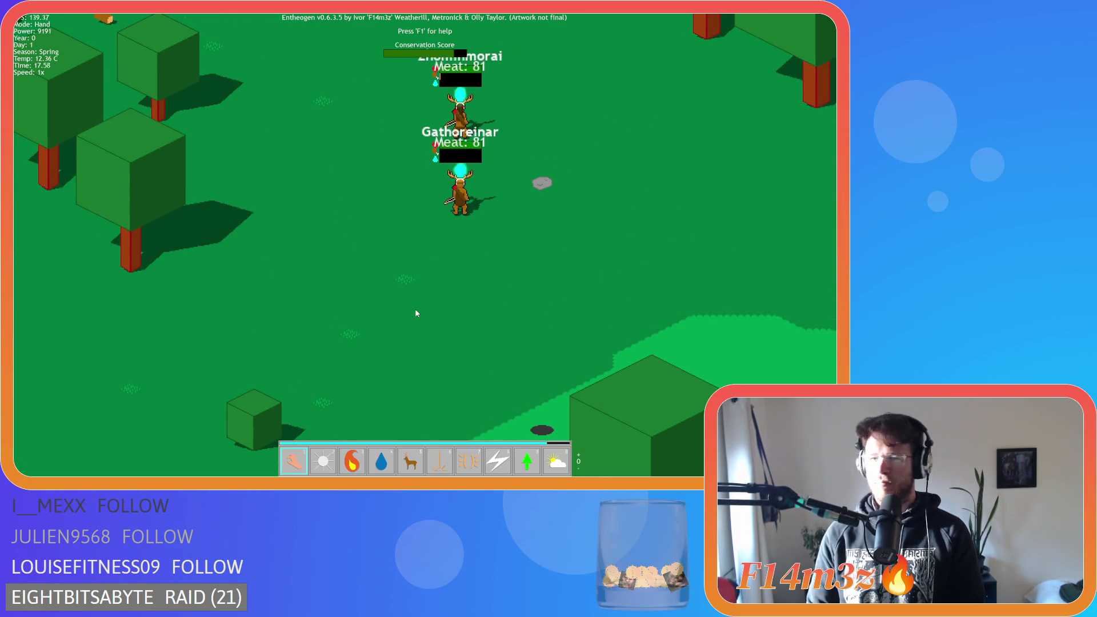
{"action": "scroll", "coordinate": [416, 313], "scroll_direction": "down", "scroll_amount": 3}
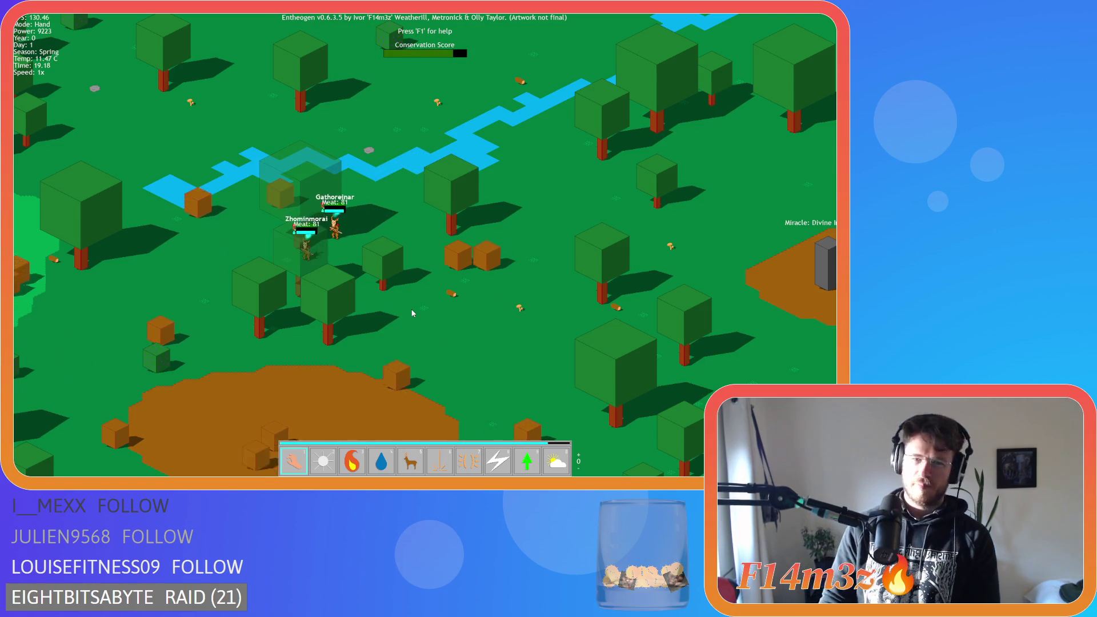
{"action": "scroll", "coordinate": [412, 313], "scroll_direction": "down", "scroll_amount": 10}
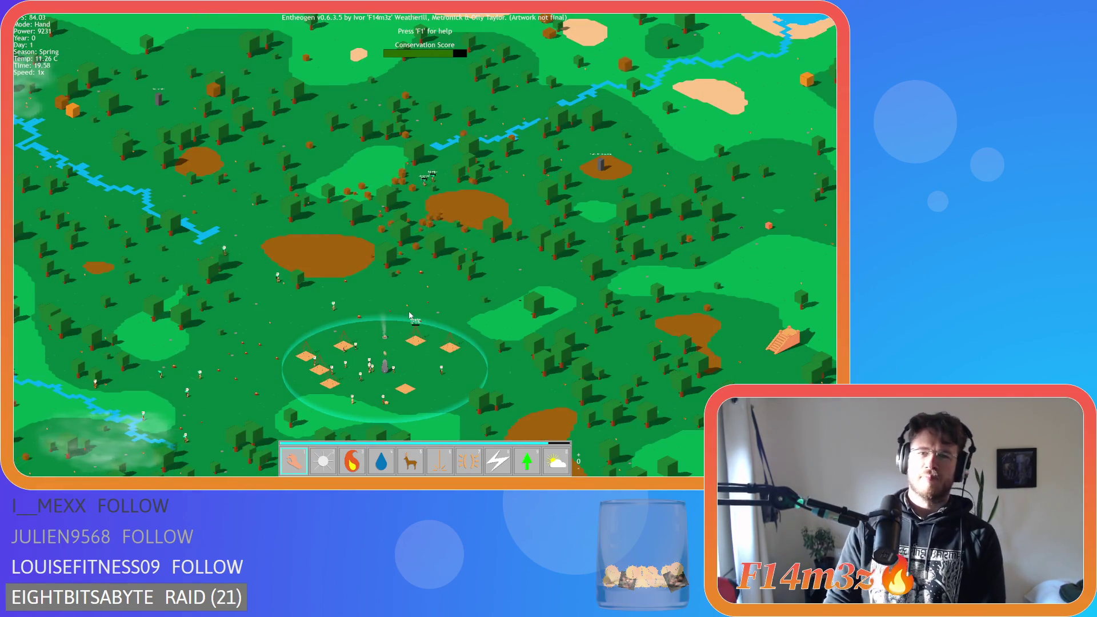
Step: Speed the simulation to 8x, drop back to 1x, and zoom in until the game crashes
{"action": "key", "text": "plus"}
{"action": "key", "text": "plus"}
{"action": "key", "text": "plus"}
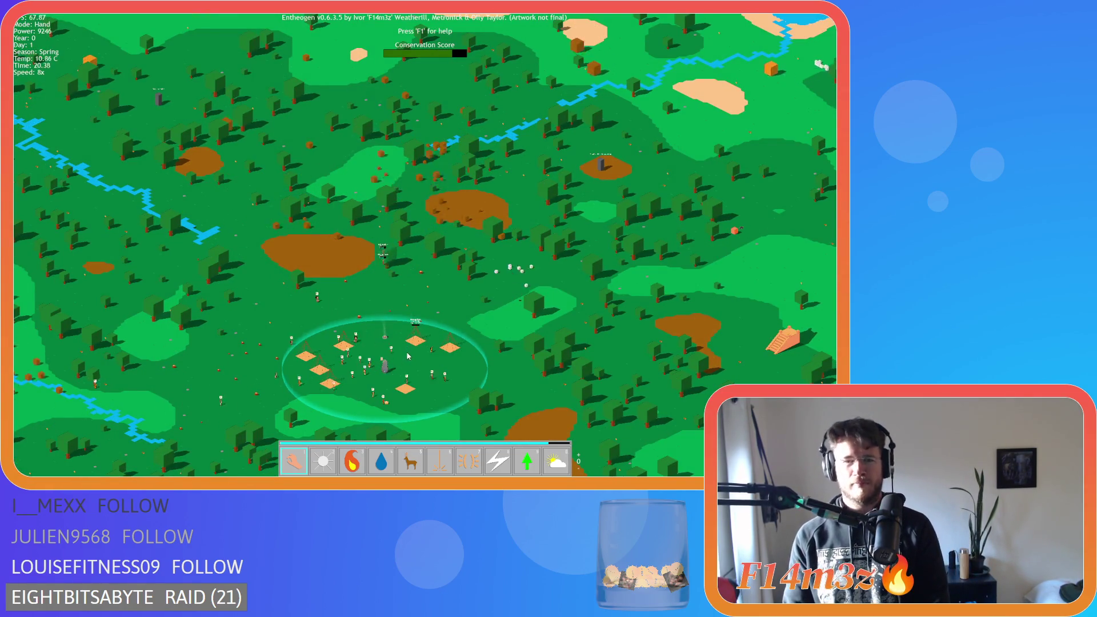
{"action": "key", "text": "minus"}
{"action": "key", "text": "minus"}
{"action": "key", "text": "minus"}
{"action": "scroll", "coordinate": [403, 355], "scroll_direction": "up", "scroll_amount": 10}
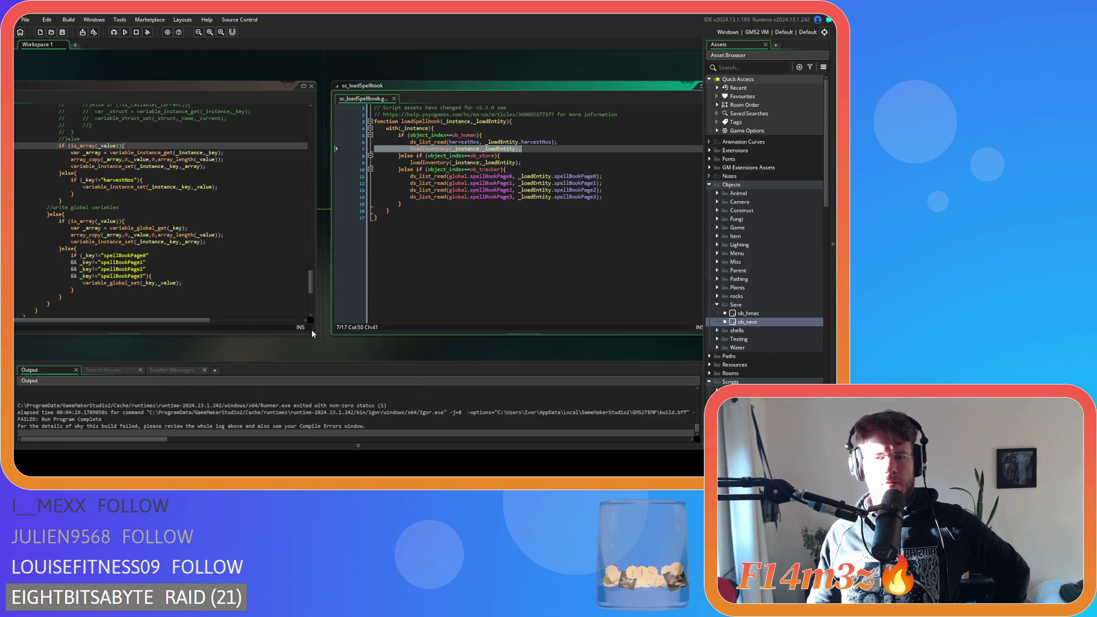
Step: Open the sc_stateConditions script from the Conditions scripts folder
{"action": "scroll", "coordinate": [761, 281], "scroll_direction": "down", "scroll_amount": 3}
{"action": "left_click", "coordinate": [718, 320]}
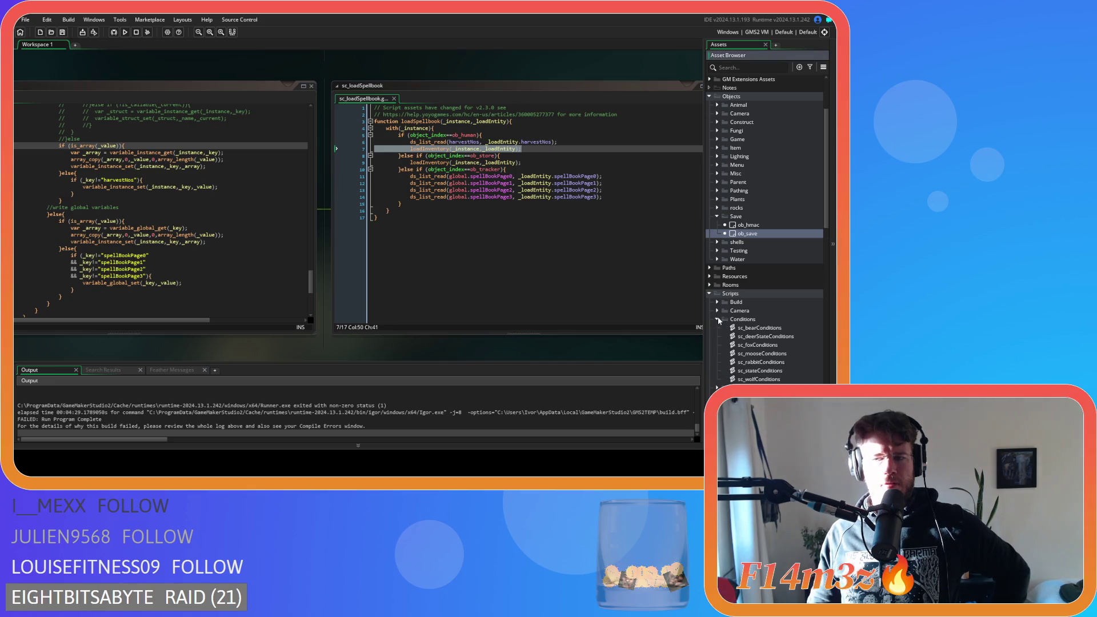
{"action": "left_click", "coordinate": [772, 374]}
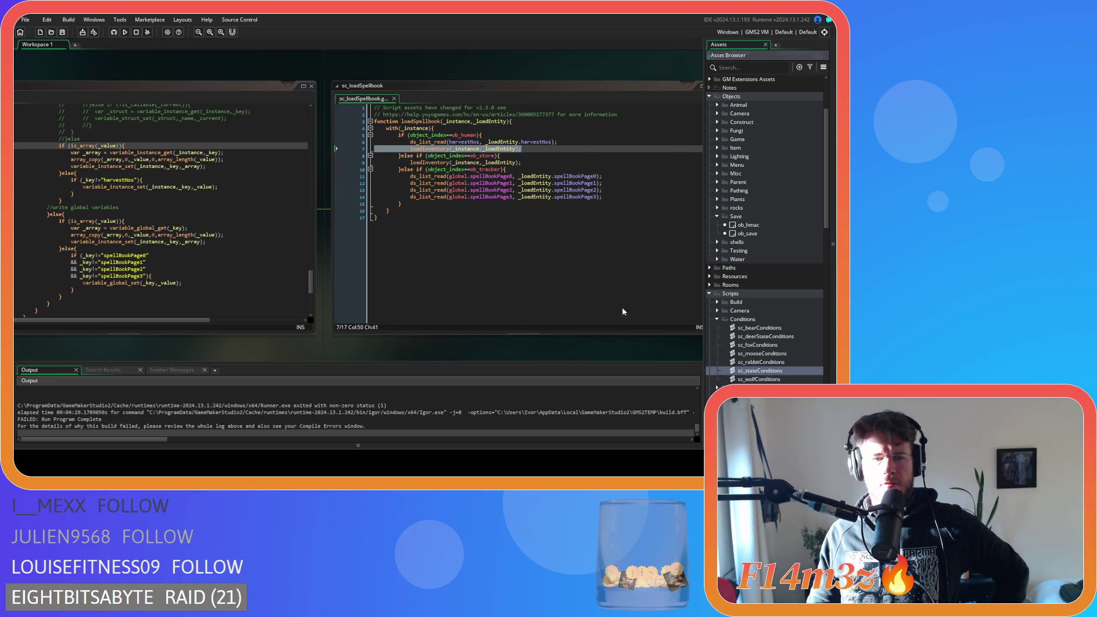
{"action": "left_click_drag", "start_coordinate": [401, 106], "coordinate": [410, 241]}
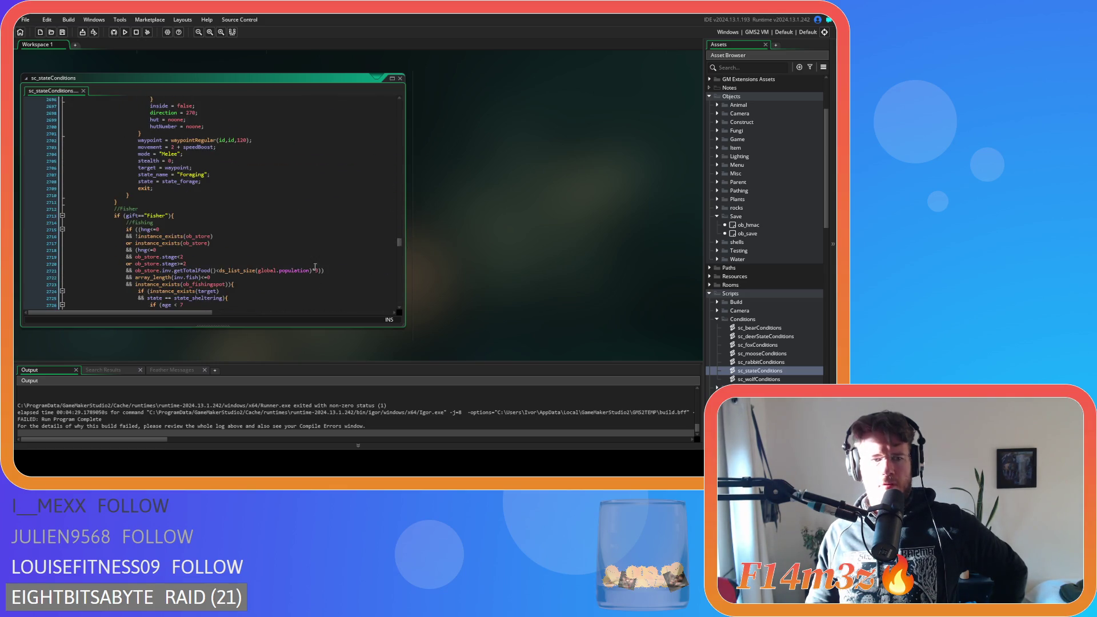
Step: Inspect the getTotalFood call on line 2721, then scroll to the ob_save F5 and sc_saveStore code
{"action": "scroll", "coordinate": [222, 274], "scroll_direction": "down", "scroll_amount": 2}
{"action": "left_click", "coordinate": [204, 236]}
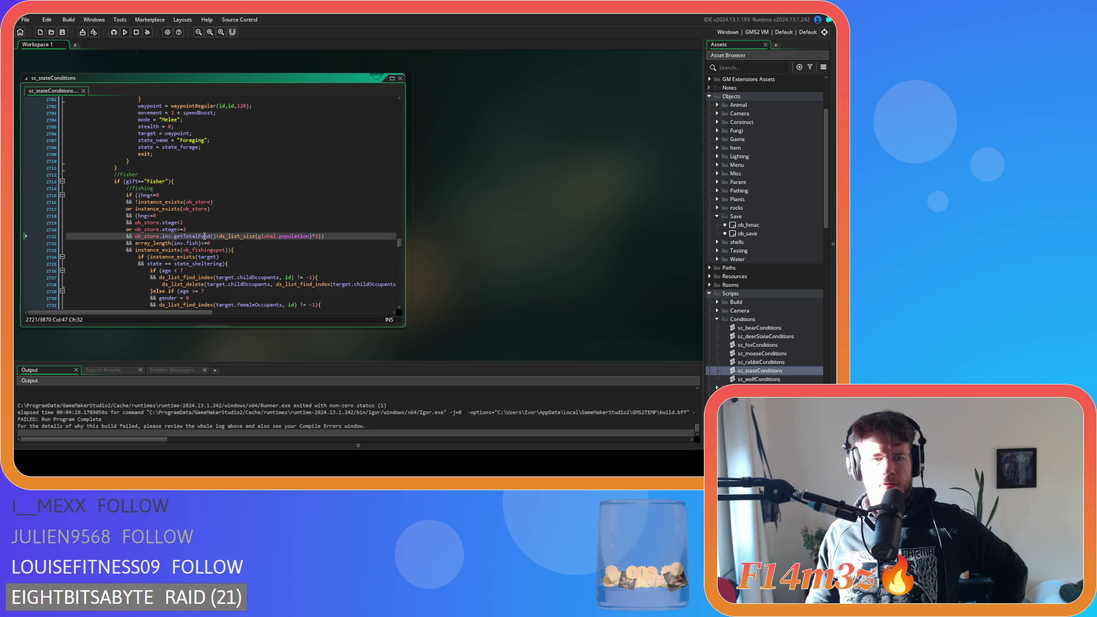
{"action": "left_click", "coordinate": [346, 236]}
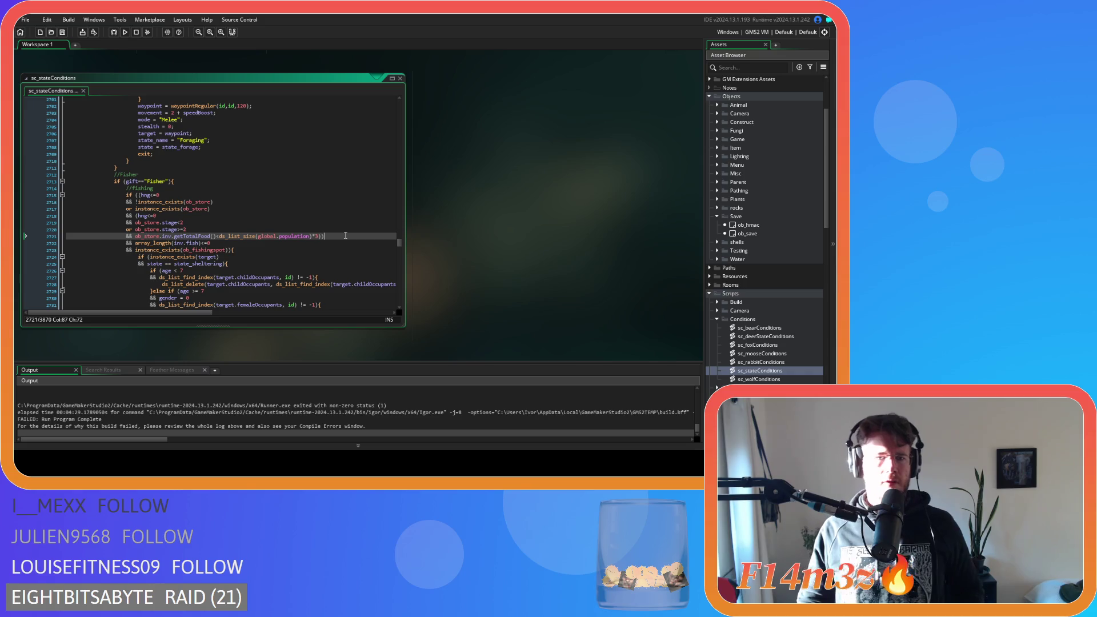
{"action": "scroll", "coordinate": [219, 434], "scroll_direction": "up", "scroll_amount": 5}
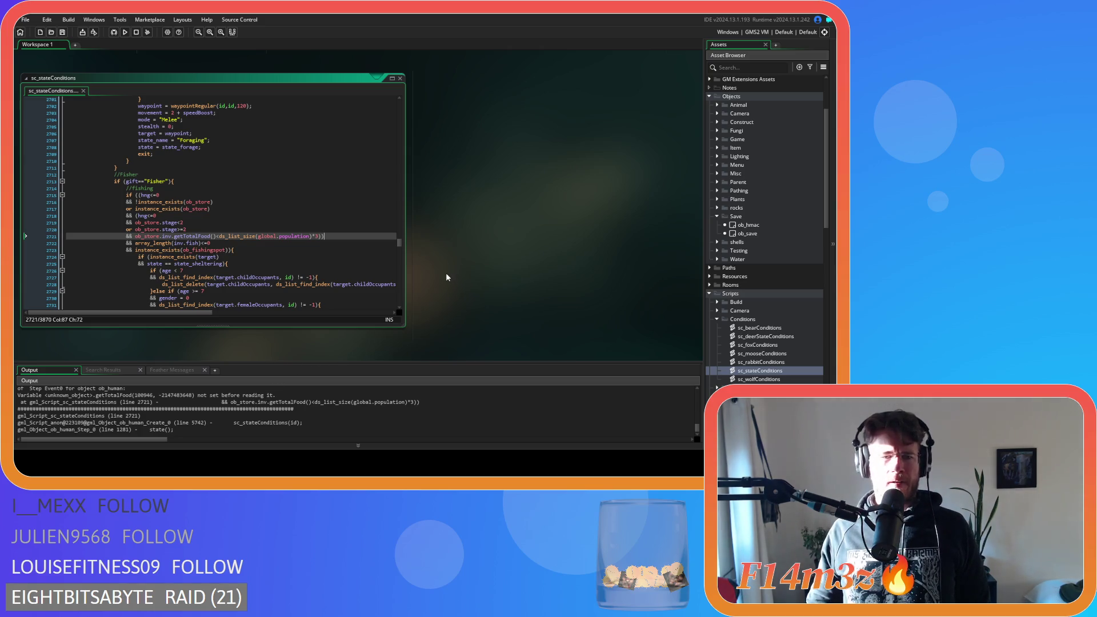
{"action": "scroll", "coordinate": [755, 242], "scroll_direction": "down", "scroll_amount": 1}
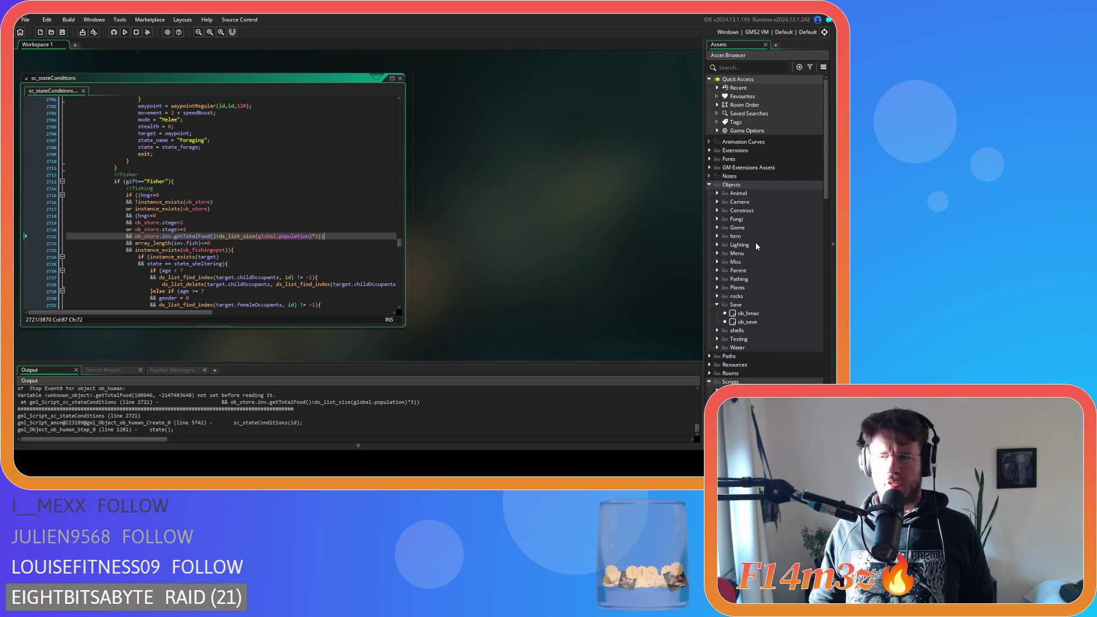
{"action": "scroll", "coordinate": [743, 274], "scroll_direction": "down", "scroll_amount": 1}
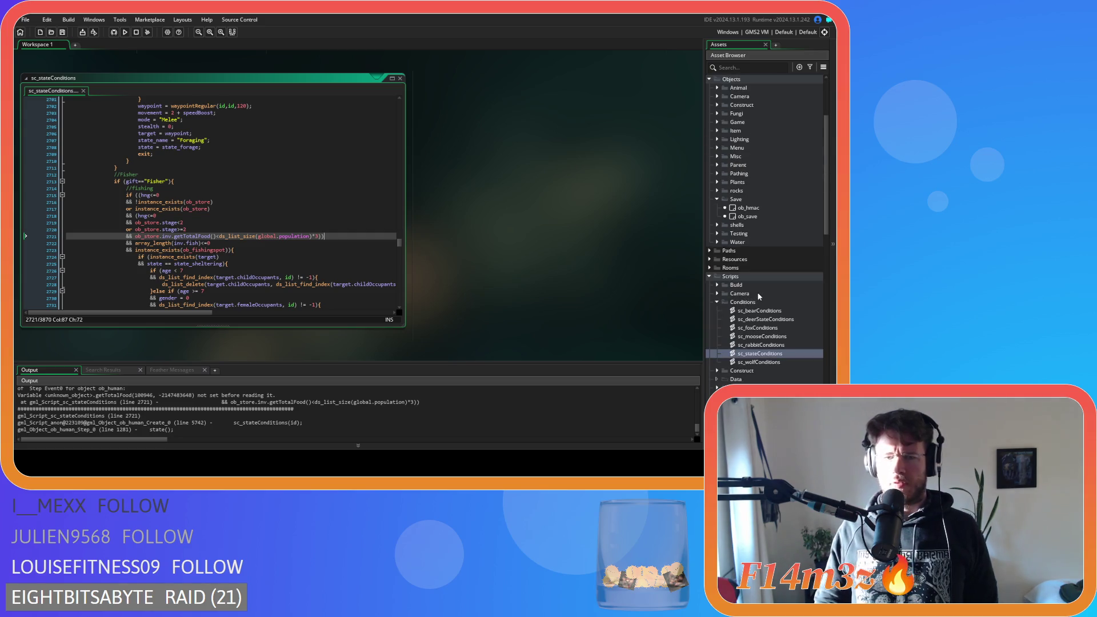
{"action": "scroll", "coordinate": [758, 297], "scroll_direction": "up", "scroll_amount": 5}
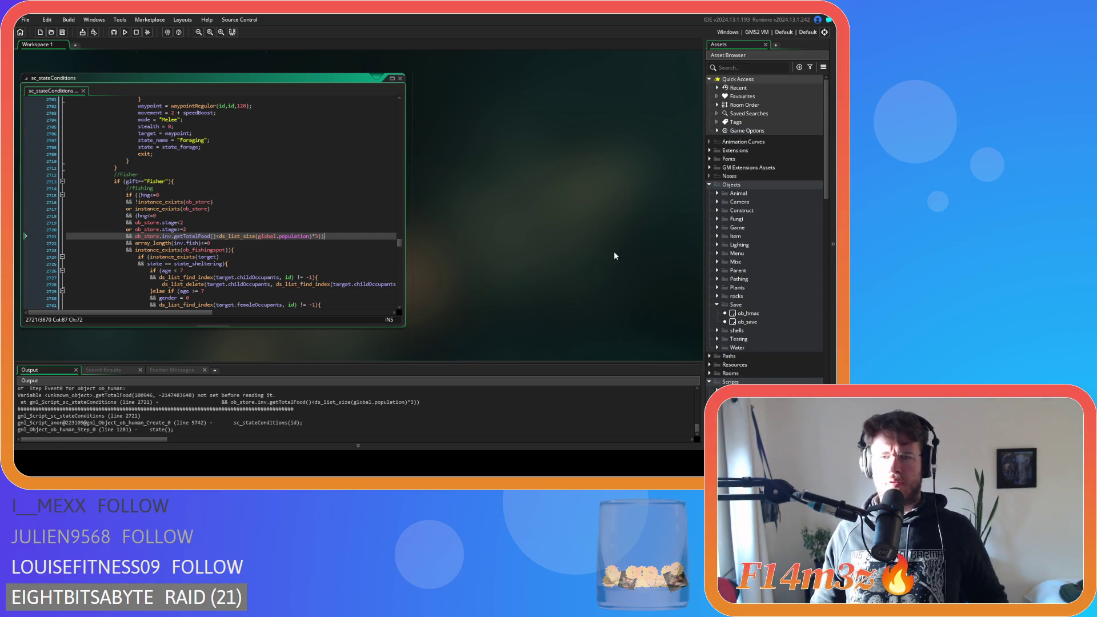
{"action": "scroll", "coordinate": [613, 260], "scroll_direction": "up", "scroll_amount": 10}
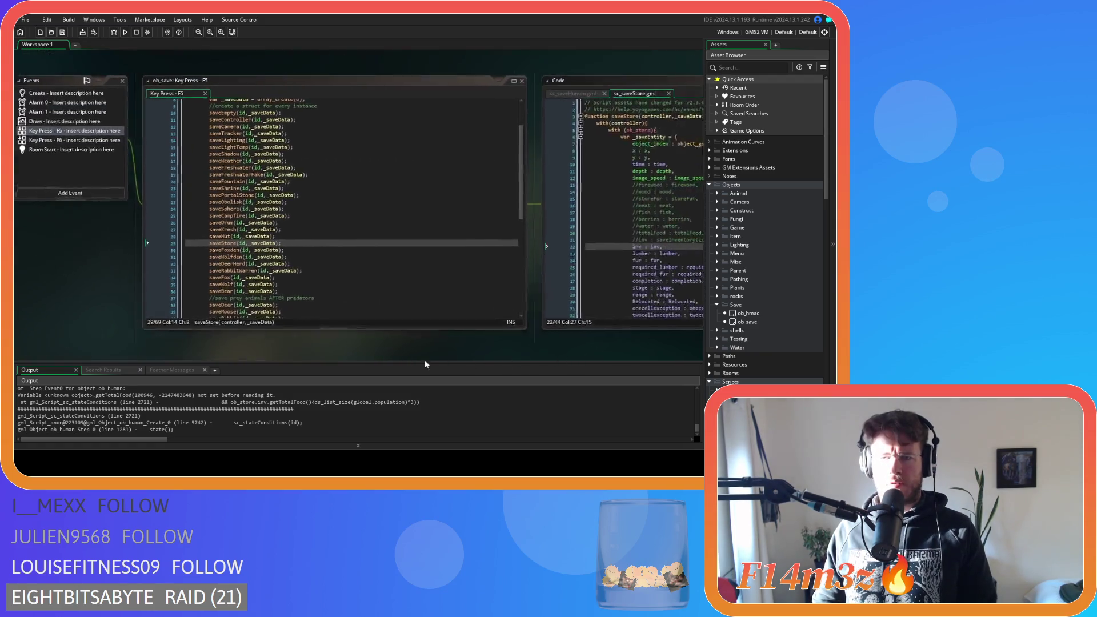
Step: Compare the sc_saveHuman and sc_saveStore scripts against the sc_stateConditions code at line 2721
{"action": "left_click_drag", "start_coordinate": [425, 361], "coordinate": [260, 358]}
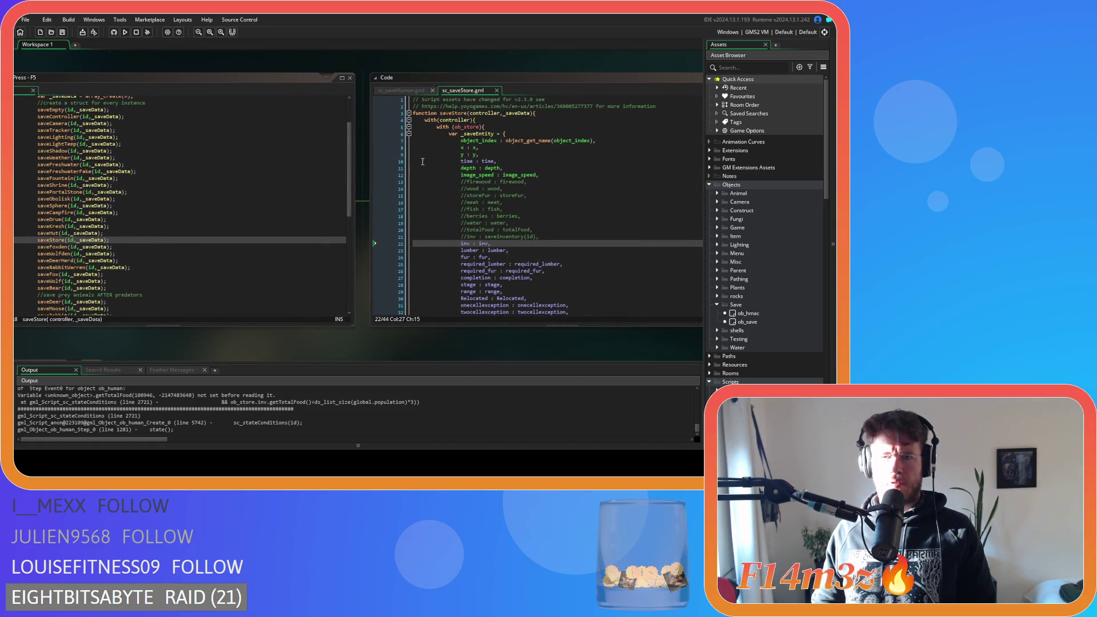
{"action": "left_click", "coordinate": [403, 90]}
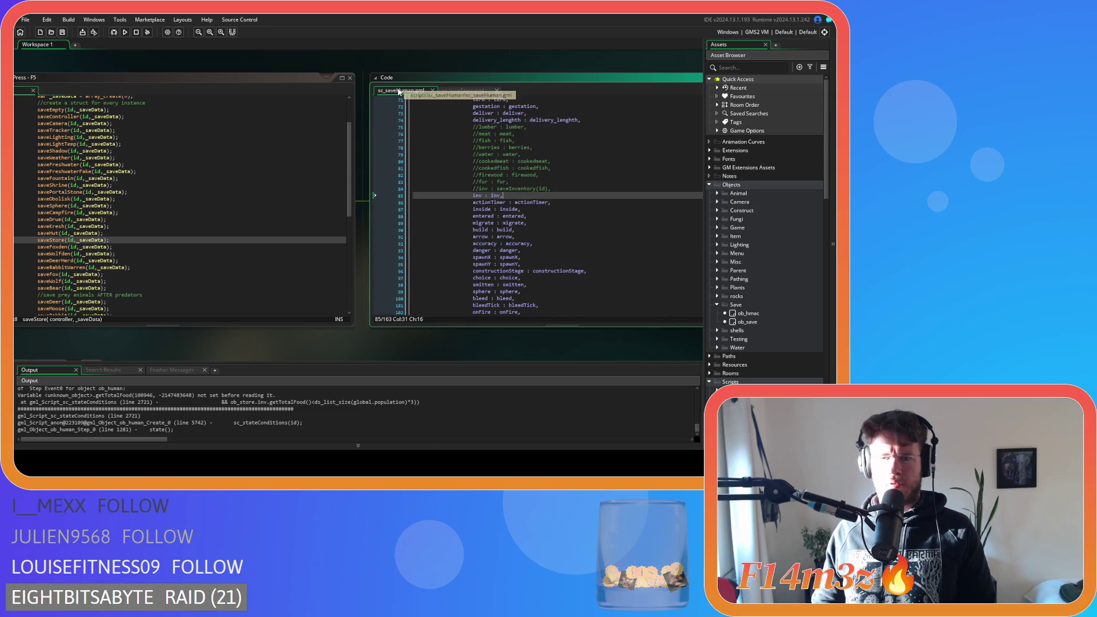
{"action": "left_click", "coordinate": [454, 90]}
{"action": "mouse_move", "coordinate": [270, 312]}
{"action": "left_mouse_down"}
{"action": "mouse_move", "coordinate": [508, 206]}
{"action": "mouse_move", "coordinate": [548, 297]}
{"action": "mouse_move", "coordinate": [462, 209]}
{"action": "left_mouse_up"}
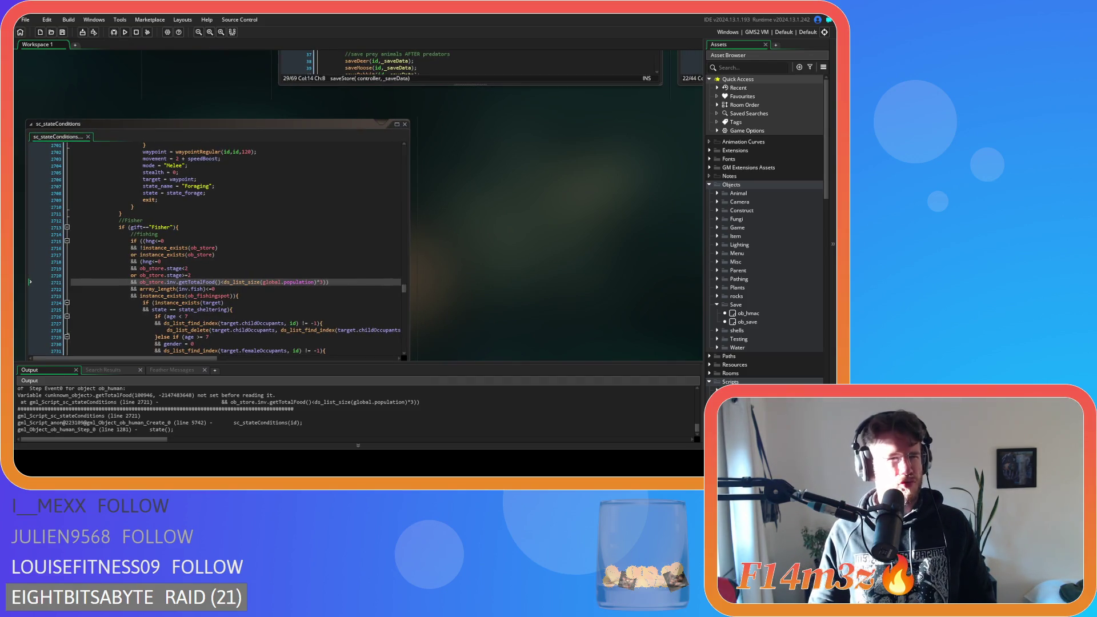
{"action": "mouse_move", "coordinate": [67, 245]}
{"action": "left_mouse_down"}
{"action": "mouse_move", "coordinate": [103, 347]}
{"action": "mouse_move", "coordinate": [594, 200]}
{"action": "left_mouse_up"}
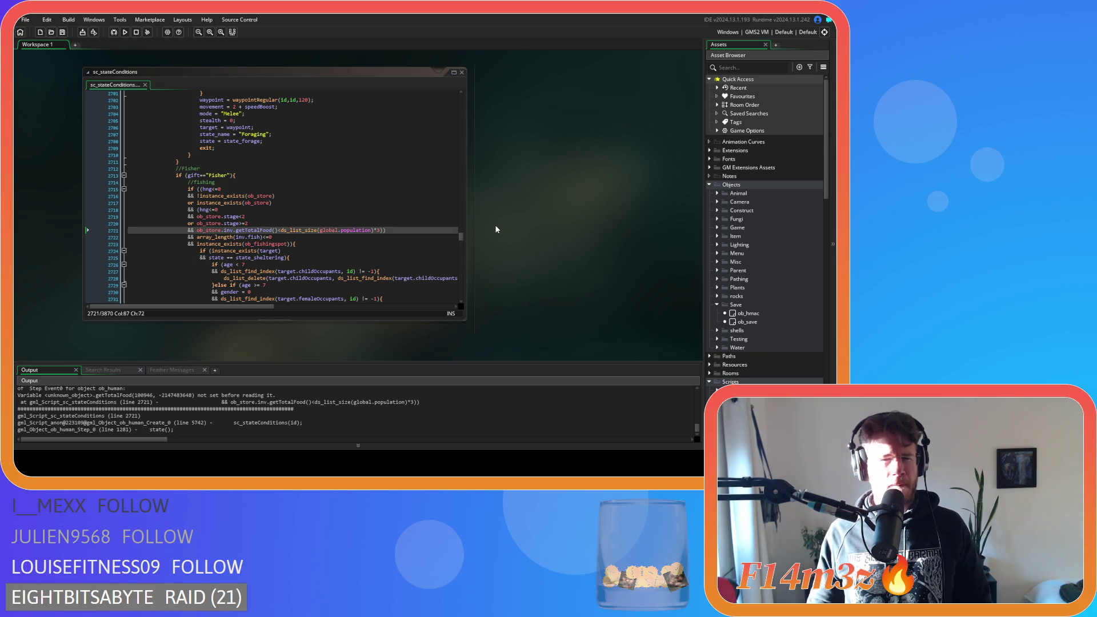
{"action": "left_click_drag", "start_coordinate": [496, 229], "coordinate": [345, 209]}
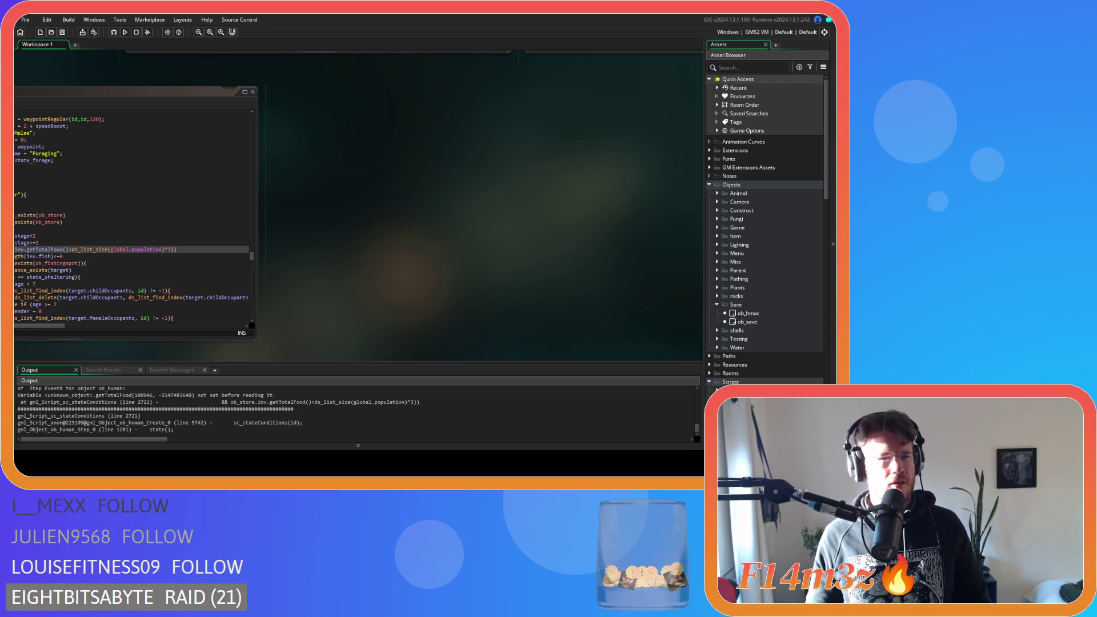
Step: Browse the Asset Browser and expand the Inventory scripts folder
{"action": "scroll", "coordinate": [409, 213], "scroll_direction": "up", "scroll_amount": 5}
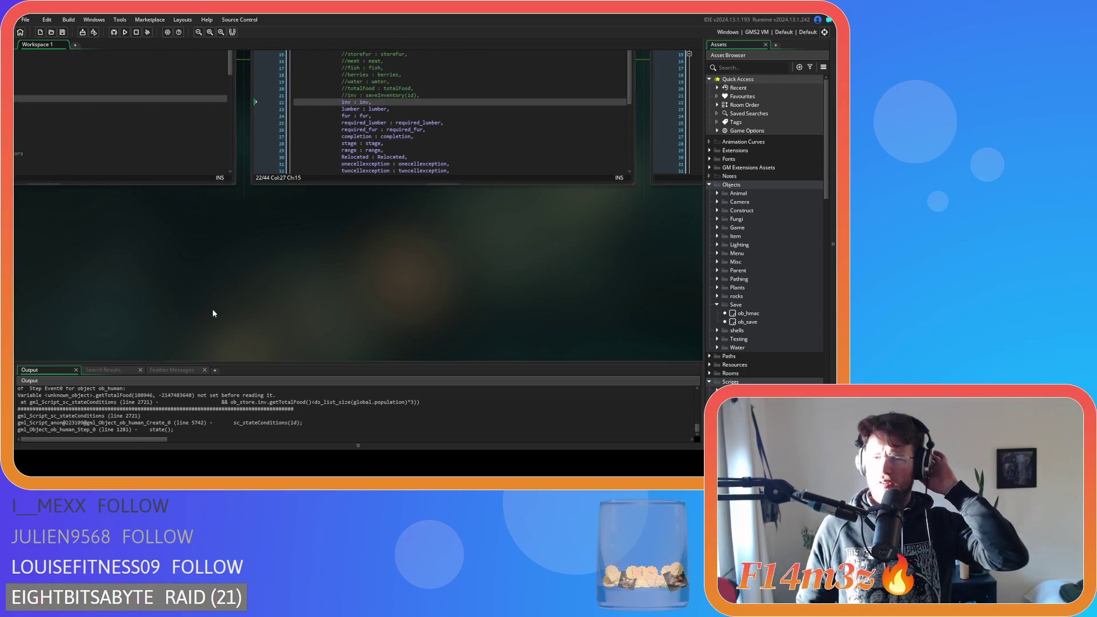
{"action": "scroll", "coordinate": [213, 313], "scroll_direction": "up", "scroll_amount": 3}
{"action": "scroll", "coordinate": [173, 316], "scroll_direction": "left", "scroll_amount": 3}
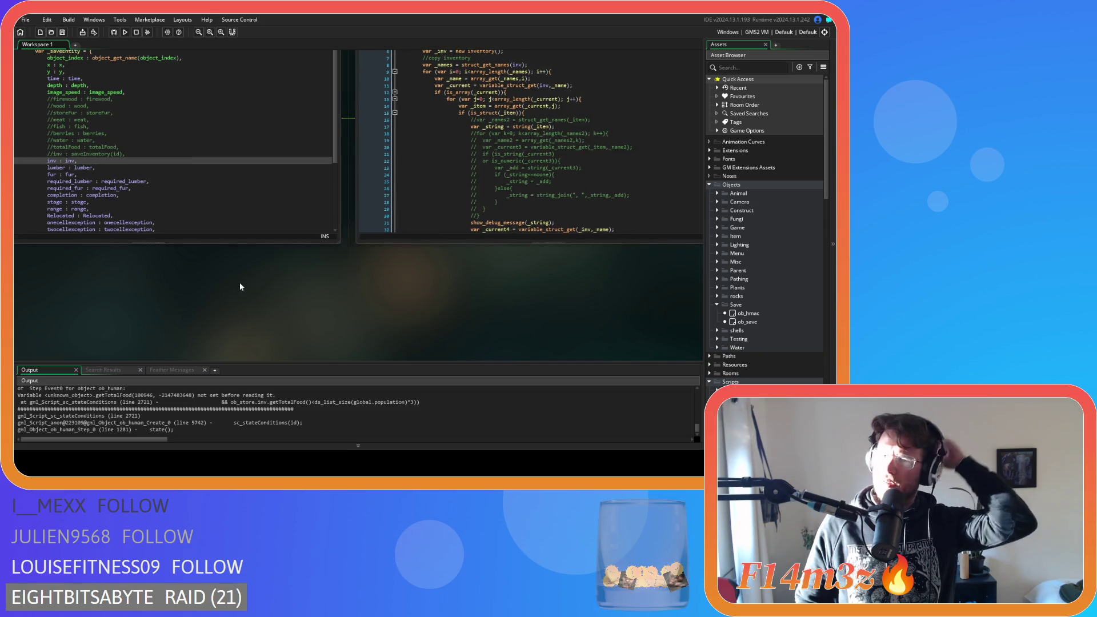
{"action": "scroll", "coordinate": [206, 303], "scroll_direction": "up", "scroll_amount": 3}
{"action": "scroll", "coordinate": [143, 331], "scroll_direction": "right", "scroll_amount": 3}
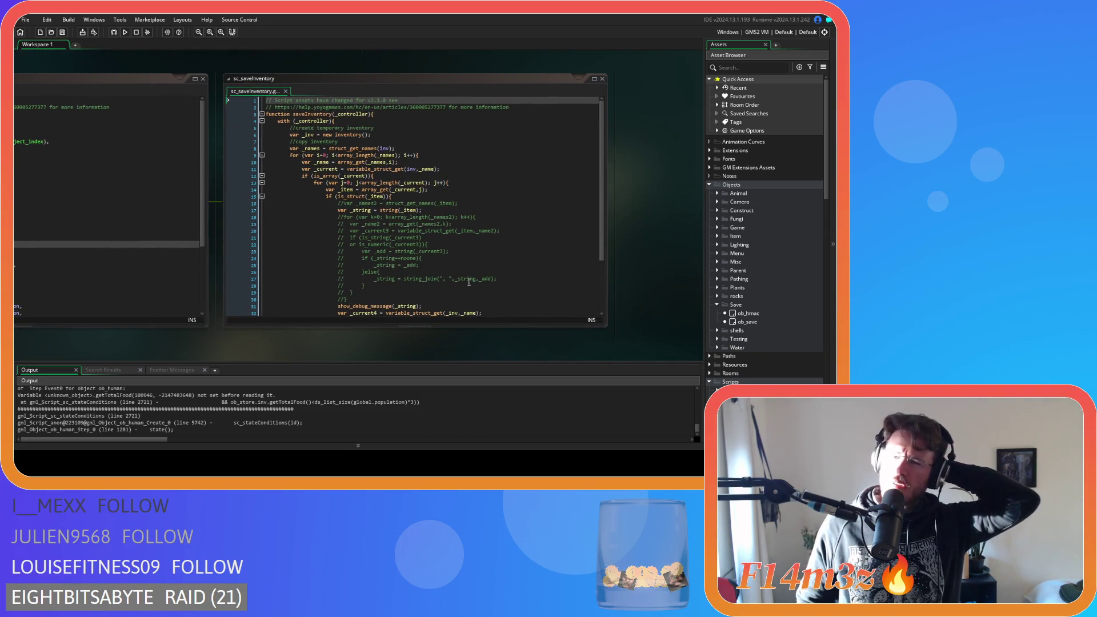
{"action": "scroll", "coordinate": [236, 408], "scroll_direction": "up", "scroll_amount": 1}
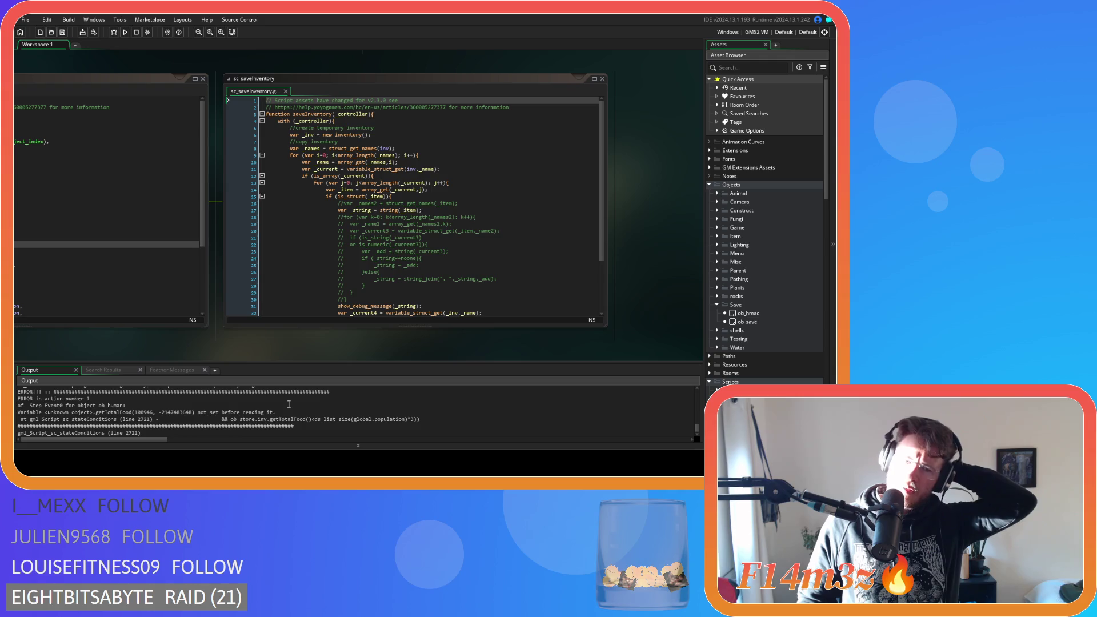
{"action": "scroll", "coordinate": [502, 287], "scroll_direction": "down", "scroll_amount": 3}
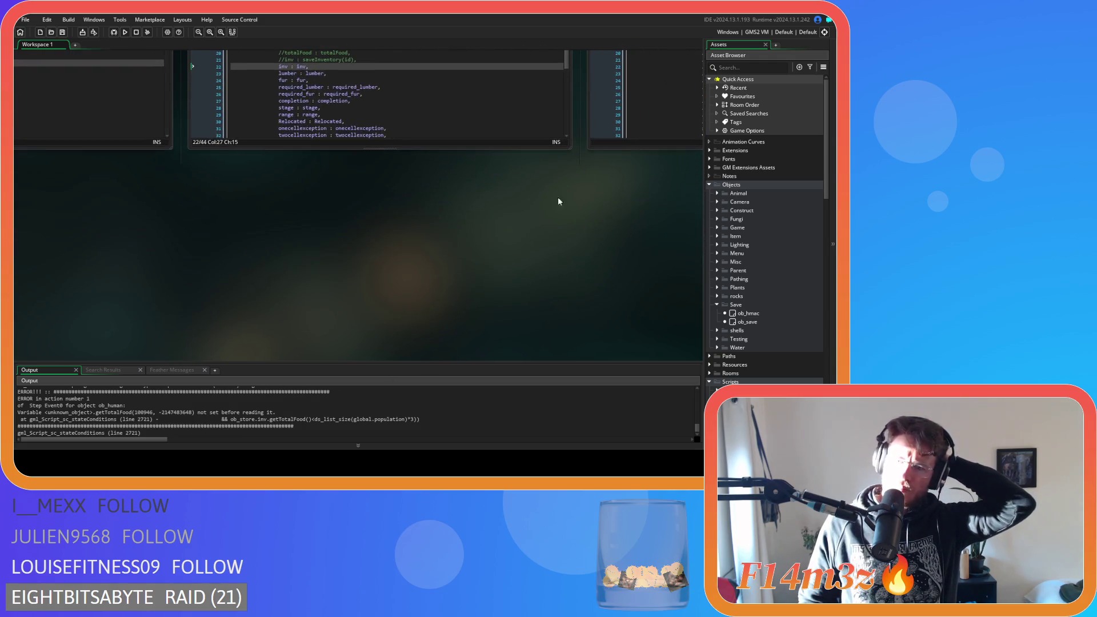
{"action": "scroll", "coordinate": [753, 309], "scroll_direction": "down", "scroll_amount": 5}
{"action": "scroll", "coordinate": [719, 309], "scroll_direction": "down", "scroll_amount": 6}
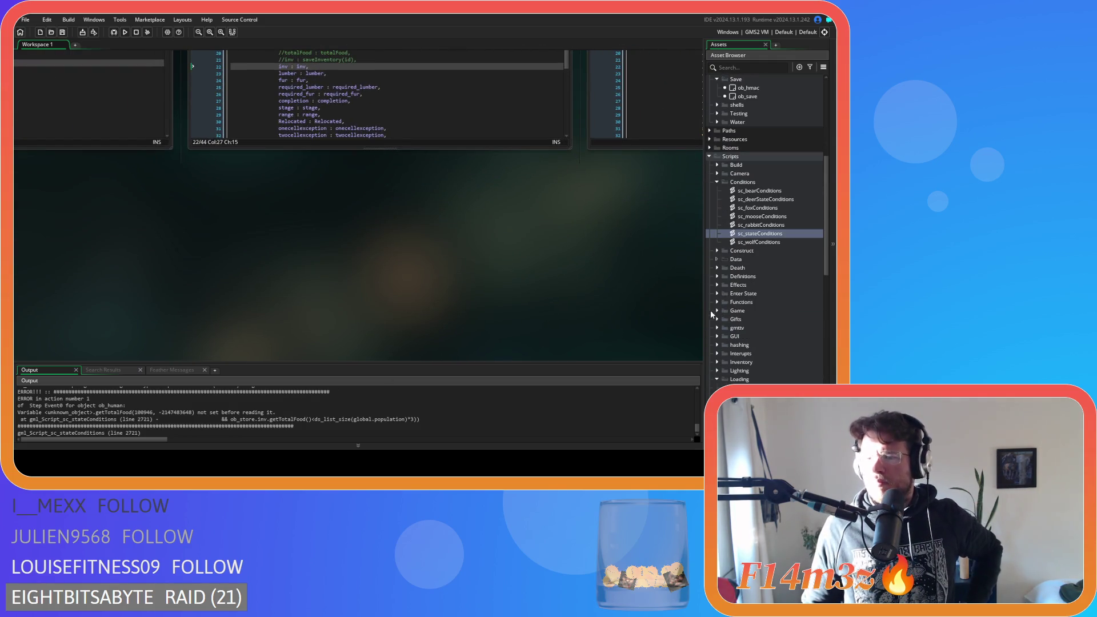
{"action": "left_click", "coordinate": [716, 311]}
Step: Open sc_inventory and examine the getTotalFood function on line 26 and its meat line
{"action": "double_click", "coordinate": [752, 327]}
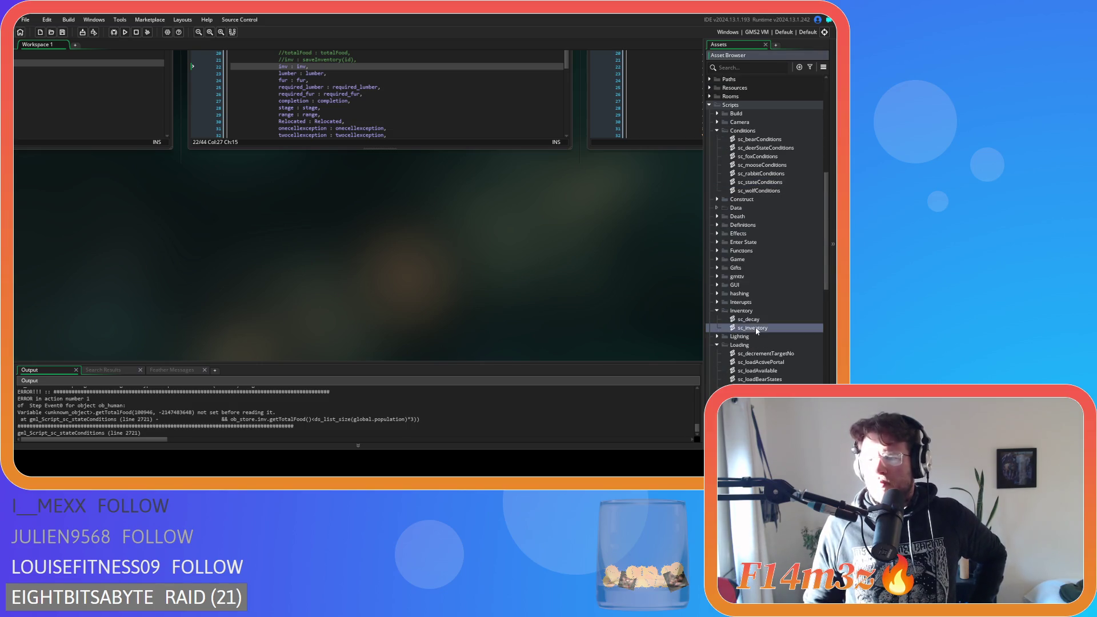
{"action": "scroll", "coordinate": [343, 223], "scroll_direction": "down", "scroll_amount": 4}
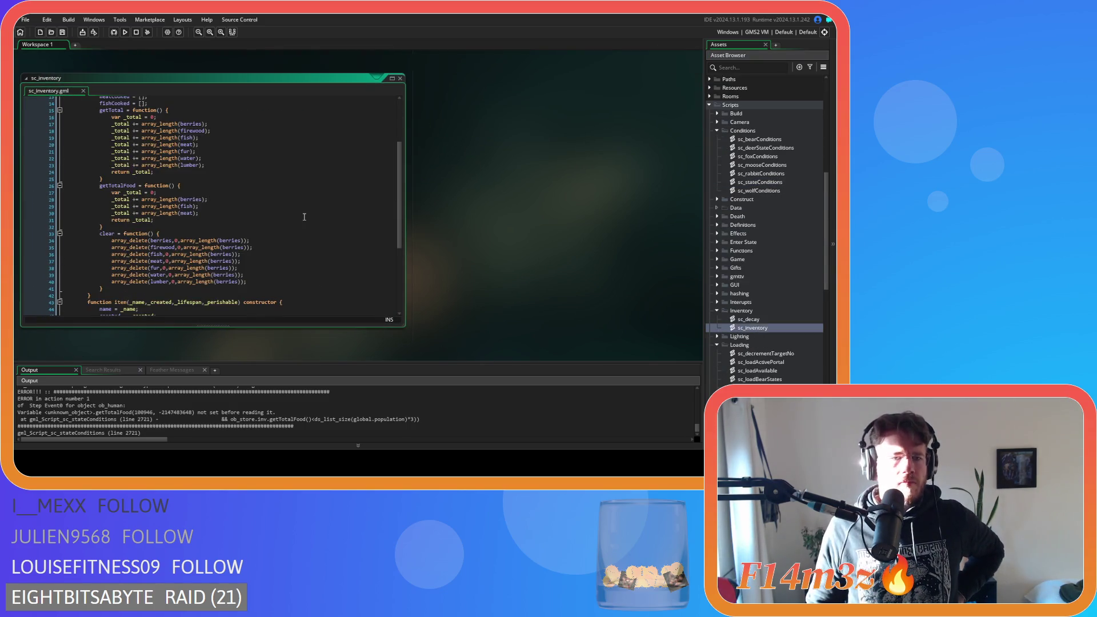
{"action": "left_click_drag", "start_coordinate": [99, 186], "coordinate": [120, 187]}
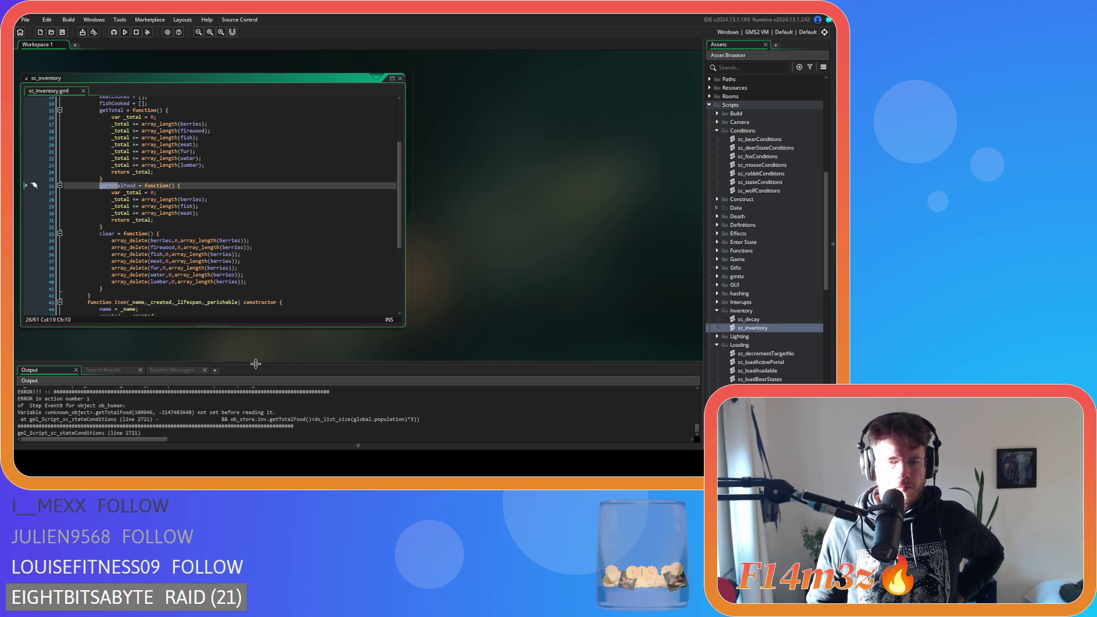
{"action": "left_click", "coordinate": [220, 213]}
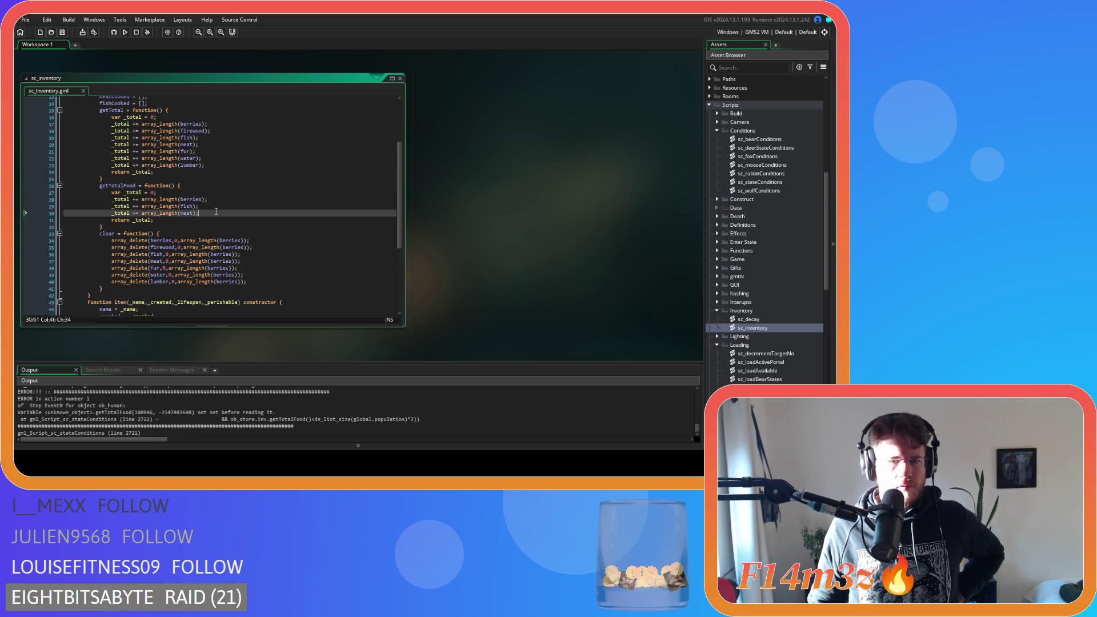
Step: Pan back to the sc_saveStore and sc_saveInventory windows side by side
{"action": "scroll", "coordinate": [222, 211], "scroll_direction": "up", "scroll_amount": 4}
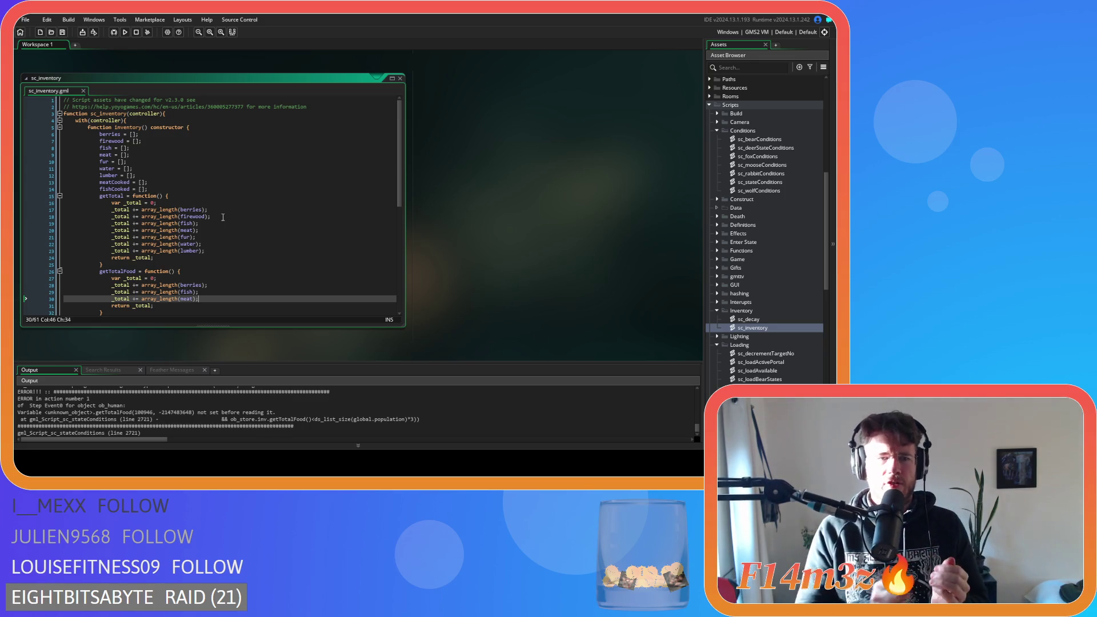
{"action": "scroll", "coordinate": [223, 217], "scroll_direction": "down", "scroll_amount": 4}
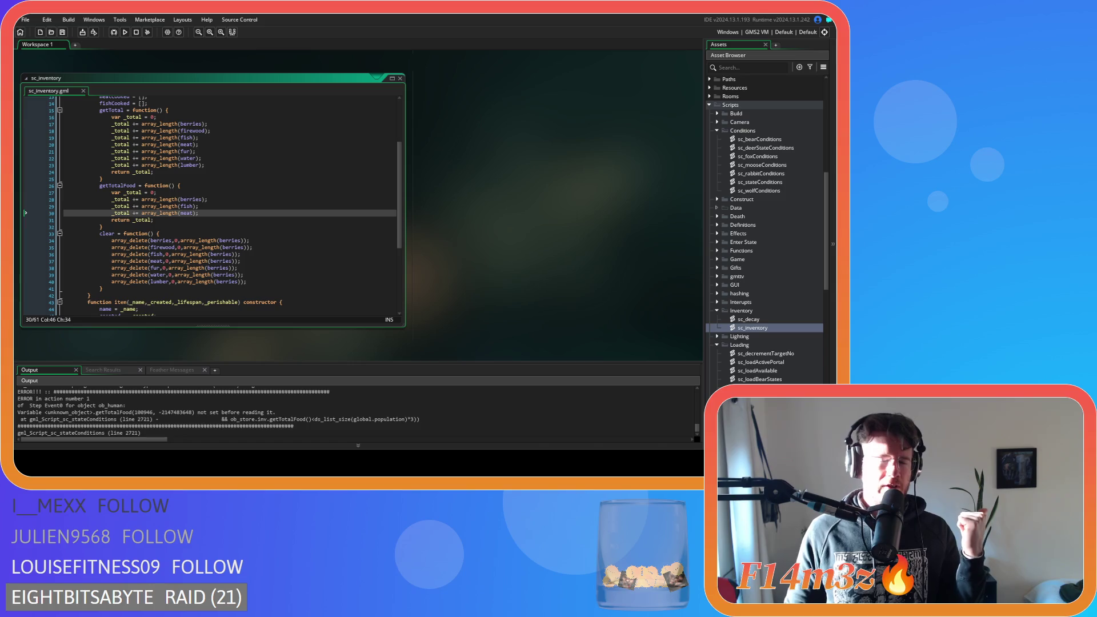
{"action": "mouse_move", "coordinate": [502, 209]}
{"action": "left_mouse_down"}
{"action": "mouse_move", "coordinate": [663, 198]}
{"action": "mouse_move", "coordinate": [417, 262]}
{"action": "mouse_move", "coordinate": [594, 336]}
{"action": "mouse_move", "coordinate": [456, 215]}
{"action": "mouse_move", "coordinate": [213, 296]}
{"action": "mouse_move", "coordinate": [116, 365]}
{"action": "left_mouse_up"}
{"action": "mouse_move", "coordinate": [307, 328]}
{"action": "left_mouse_down"}
{"action": "mouse_move", "coordinate": [224, 340]}
{"action": "mouse_move", "coordinate": [214, 328]}
{"action": "mouse_move", "coordinate": [460, 330]}
{"action": "mouse_move", "coordinate": [292, 325]}
{"action": "left_mouse_up"}
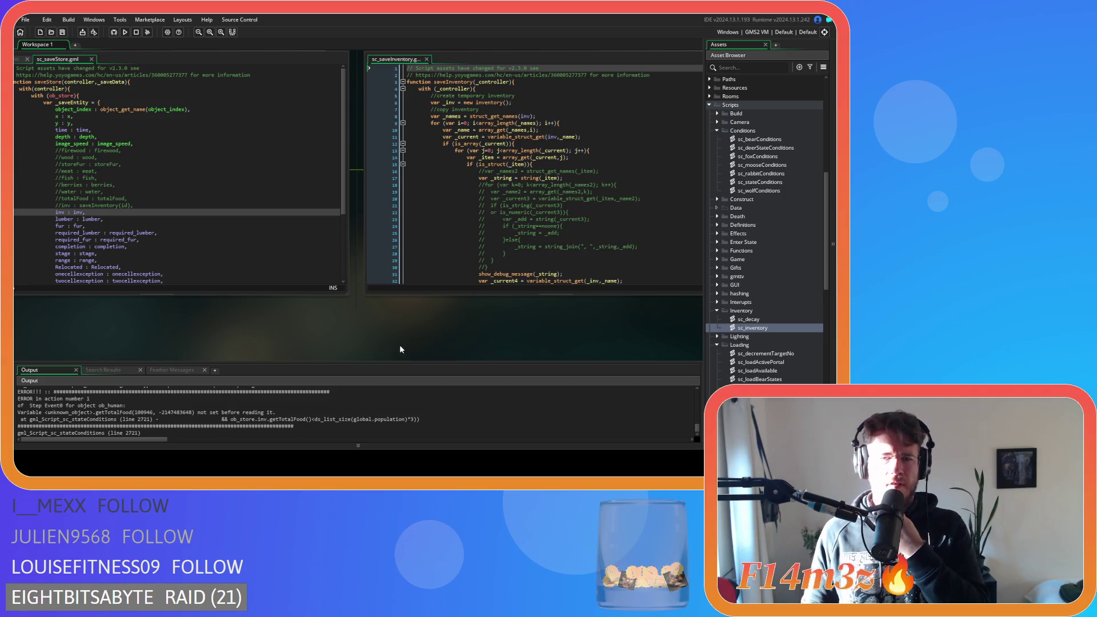
Step: Start renaming the inv field on line 22 to saveInv
{"action": "mouse_move", "coordinate": [365, 345]}
{"action": "left_mouse_down"}
{"action": "mouse_move", "coordinate": [384, 330]}
{"action": "mouse_move", "coordinate": [235, 347]}
{"action": "left_mouse_up"}
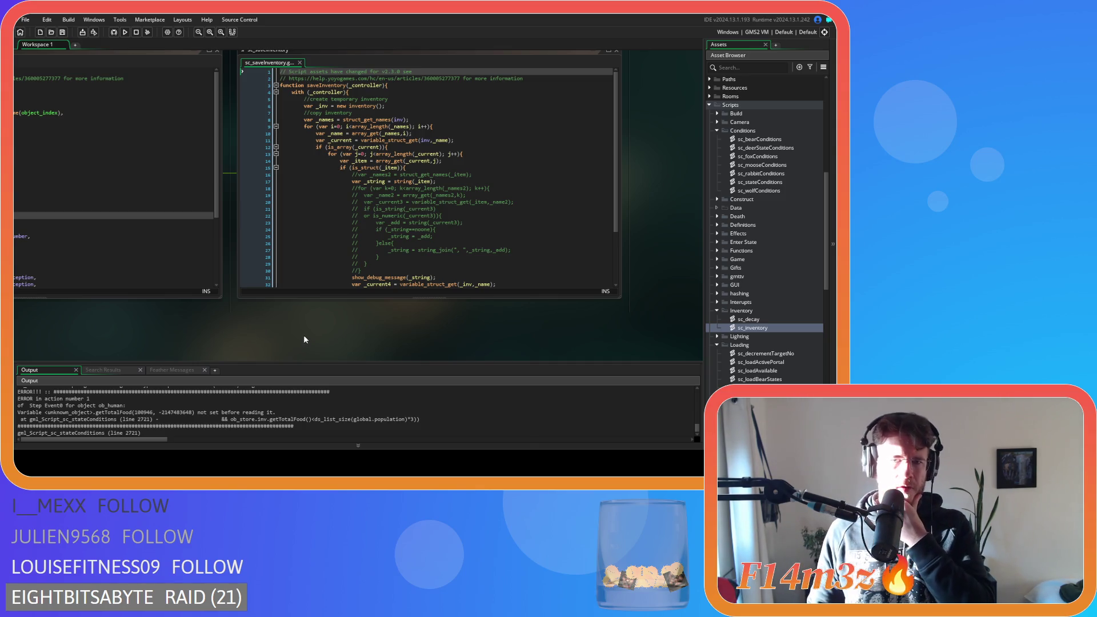
{"action": "left_click_drag", "start_coordinate": [304, 340], "coordinate": [484, 331]}
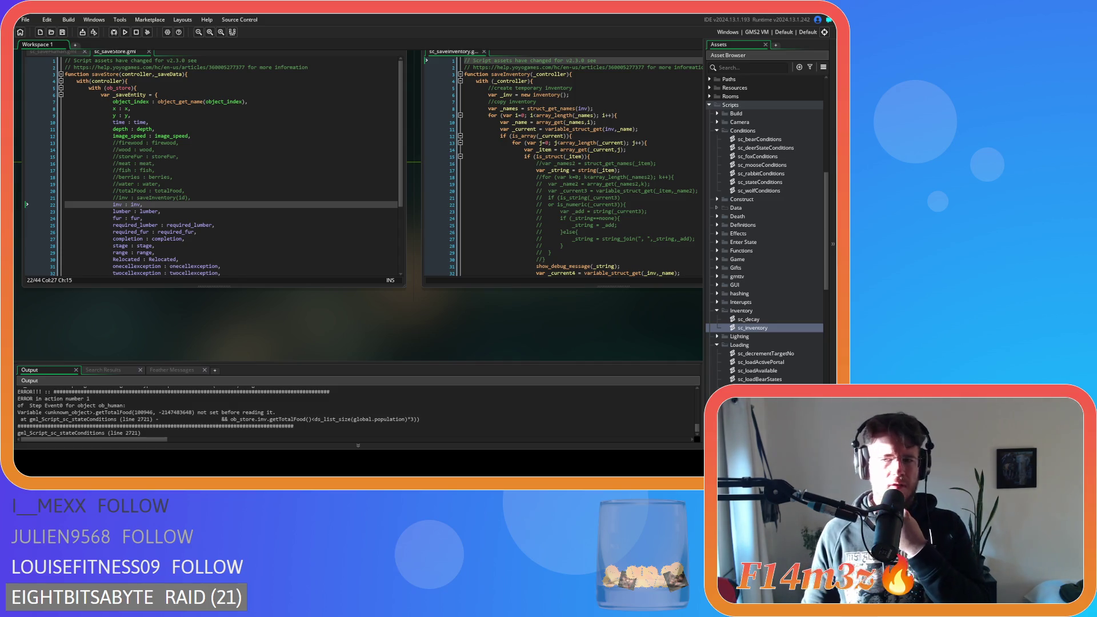
{"action": "scroll", "coordinate": [766, 229], "scroll_direction": "up", "scroll_amount": 2}
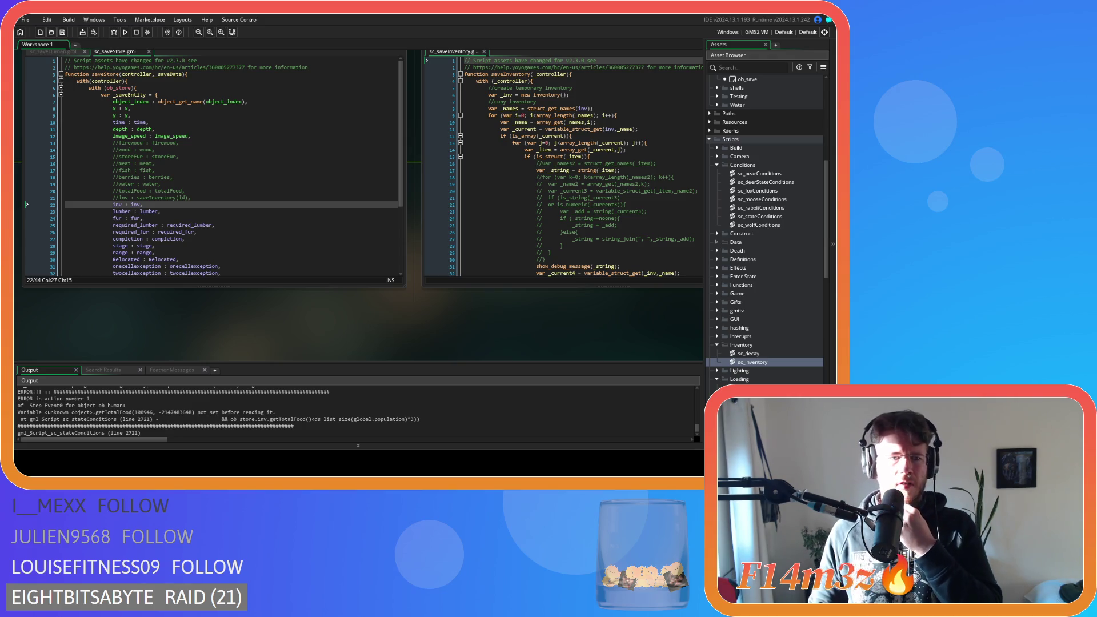
{"action": "left_click", "coordinate": [158, 204]}
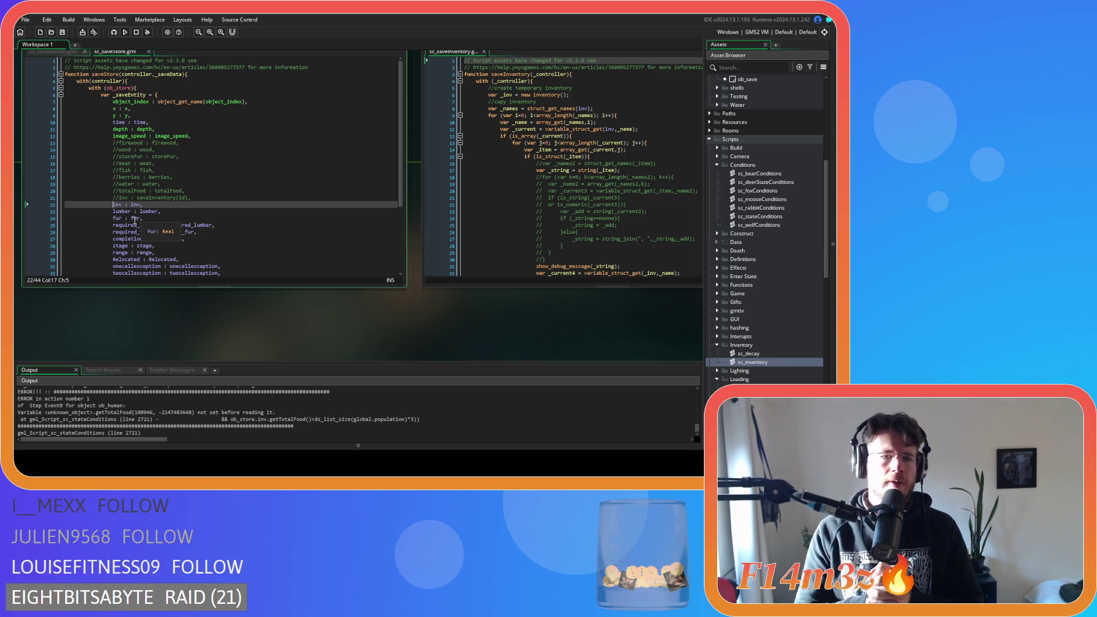
{"action": "key", "text": "Delete"}
{"action": "type", "text": "save"}
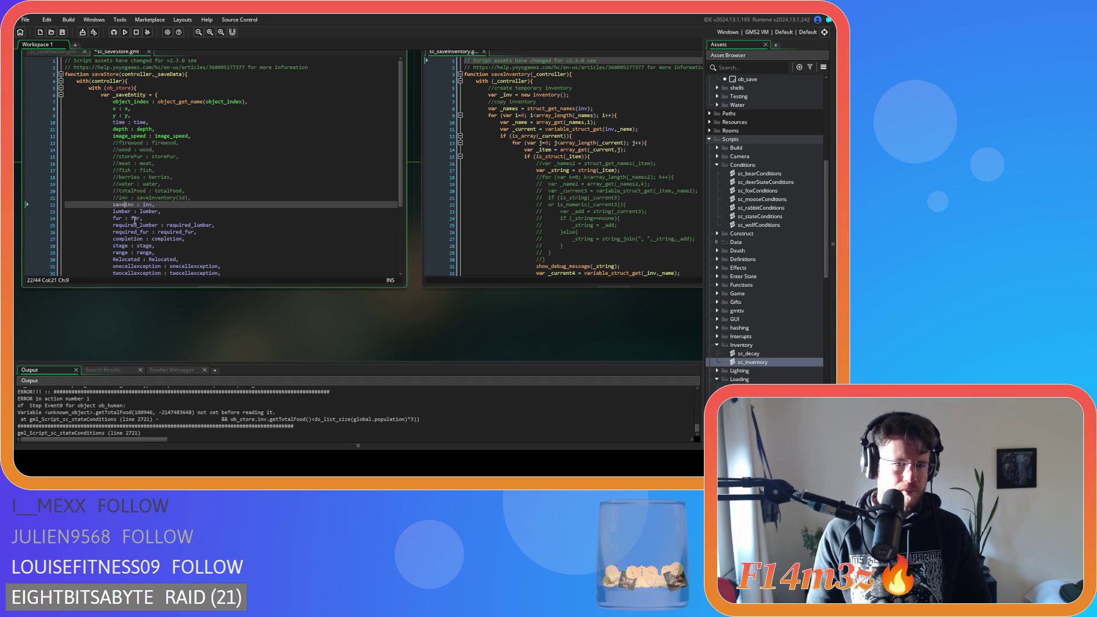
{"action": "type", "text": "I"}
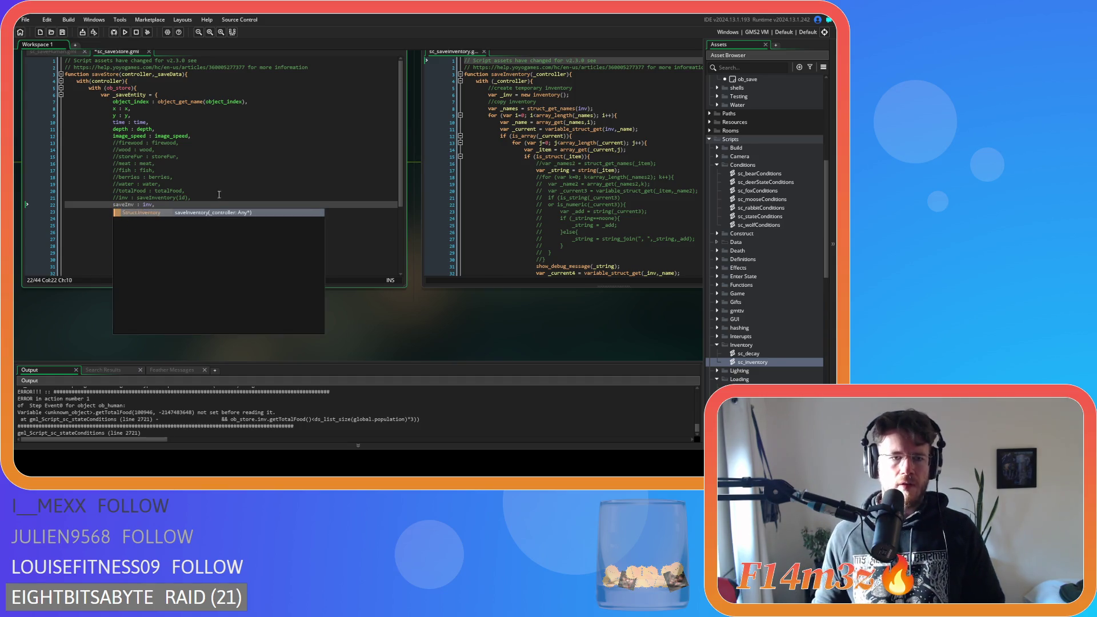
{"action": "key", "text": "Escape"}
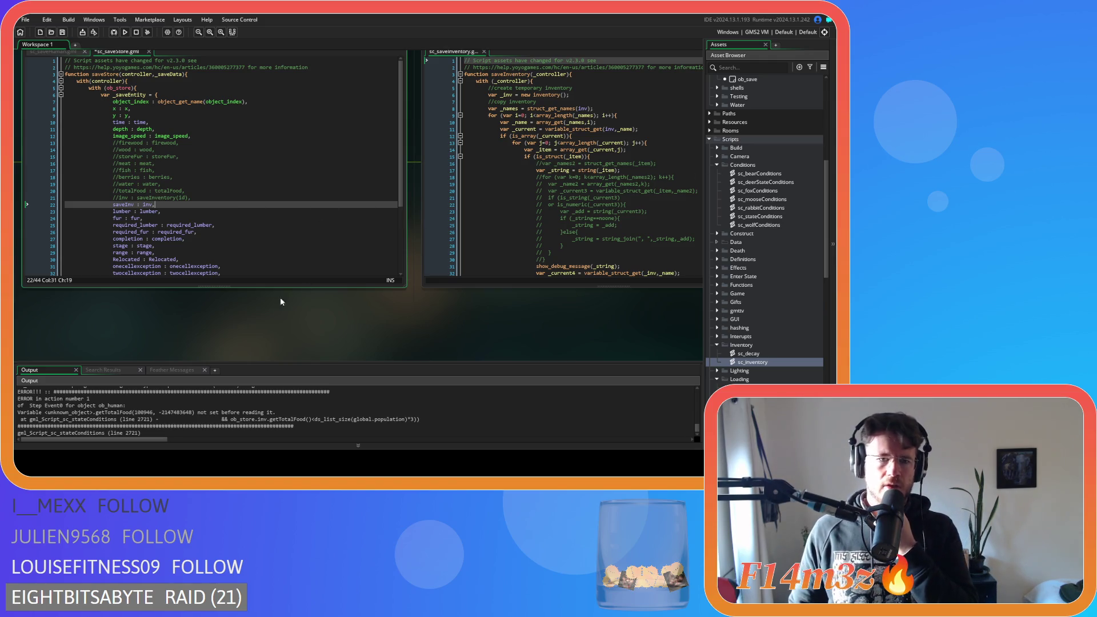
Step: In sc_saveHuman, change 'inv : inv,' to 'saveInv : inv,' and save the script
{"action": "left_click_drag", "start_coordinate": [280, 297], "coordinate": [414, 351]}
{"action": "left_click", "coordinate": [329, 77]}
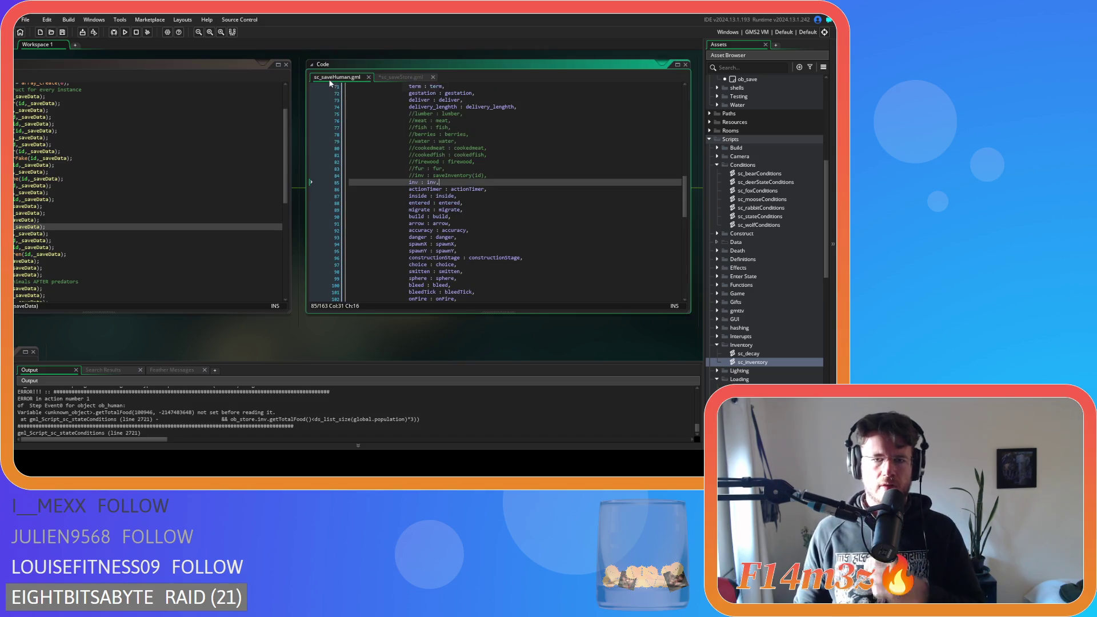
{"action": "key", "text": "Delete"}
{"action": "type", "text": "saveI"}
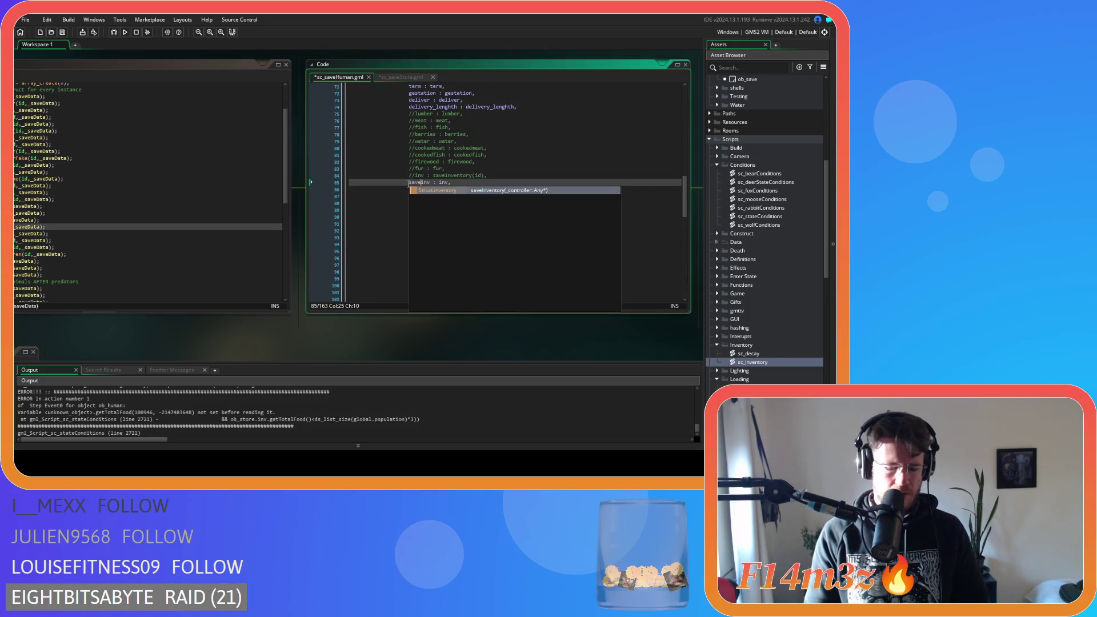
{"action": "key", "text": "End"}
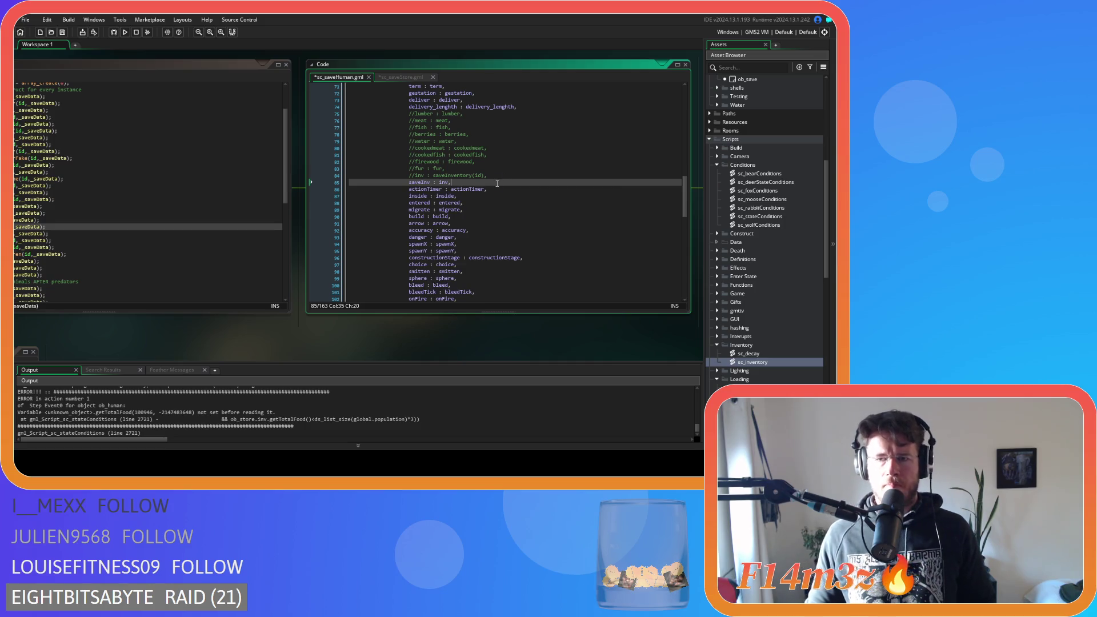
{"action": "key", "text": "ctrl+s"}
Step: Open ob_human's Create event code from the Human objects folder and start a search
{"action": "scroll", "coordinate": [743, 171], "scroll_direction": "up", "scroll_amount": 10}
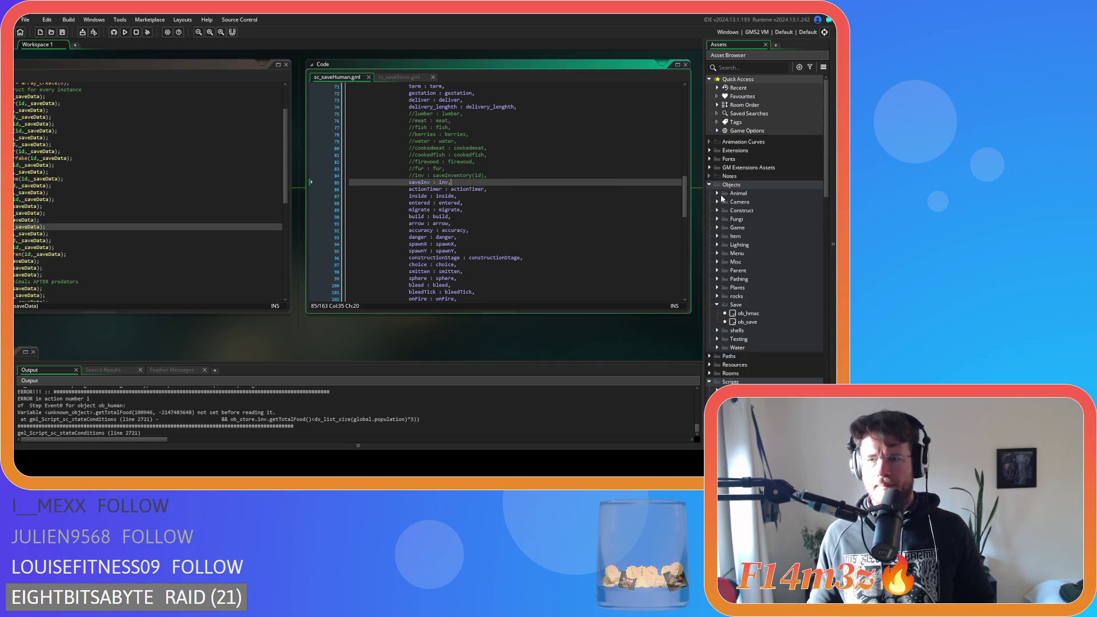
{"action": "left_click", "coordinate": [717, 193]}
{"action": "left_click", "coordinate": [725, 201]}
{"action": "left_click", "coordinate": [741, 211]}
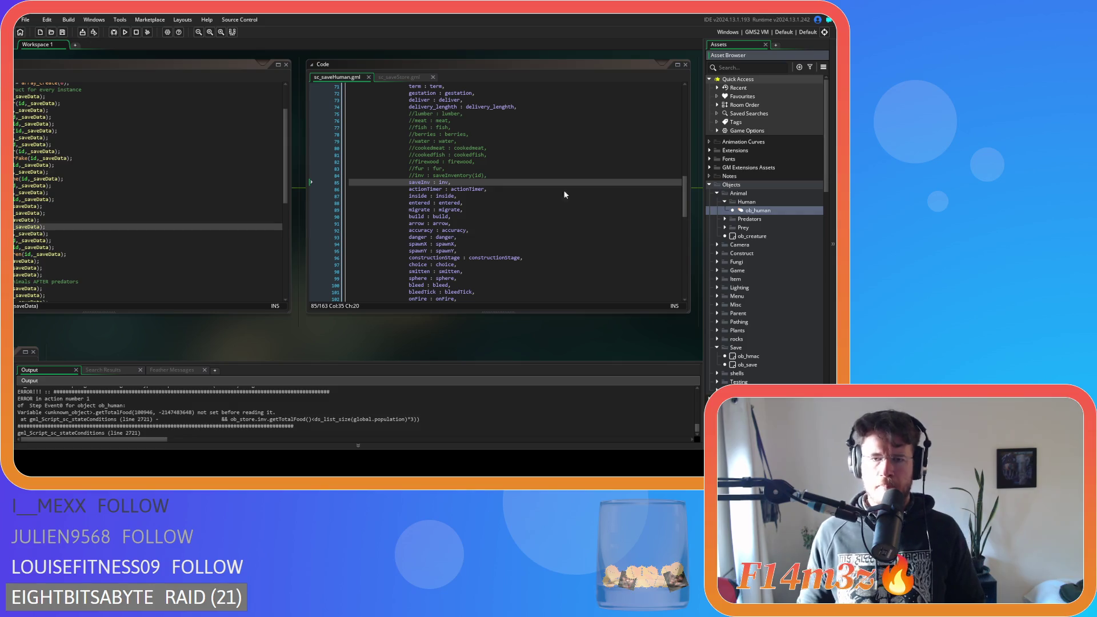
{"action": "left_click", "coordinate": [406, 127]}
{"action": "key", "text": "ctrl+f"}
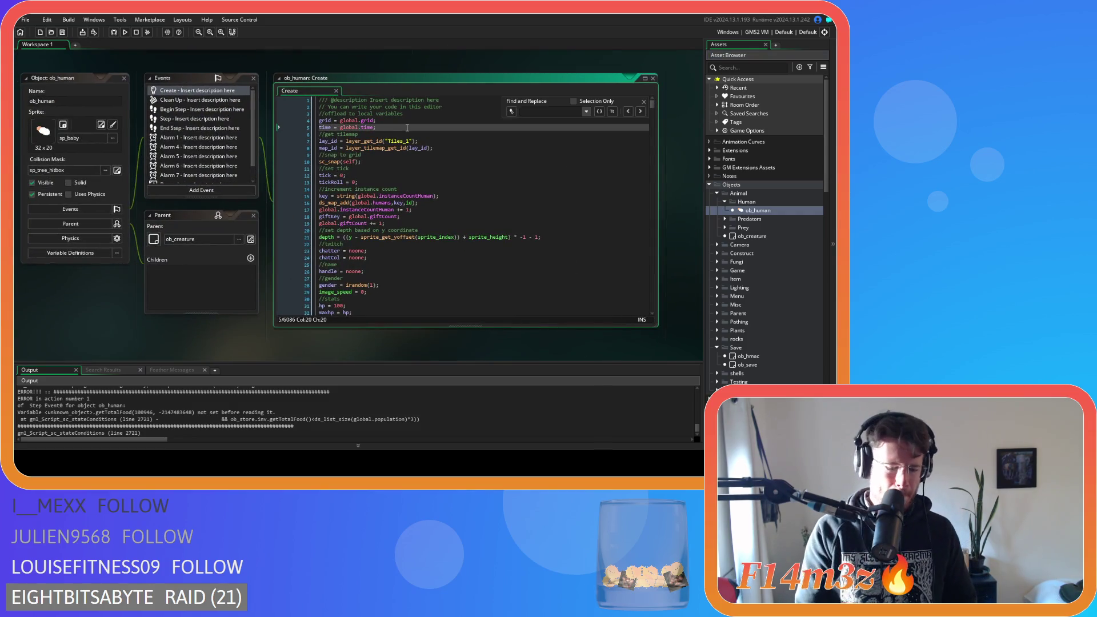
Step: In ob_human's Create code, add 'saveInv = noone' below the inv = new inventory() line
{"action": "type", "text": "inv"}
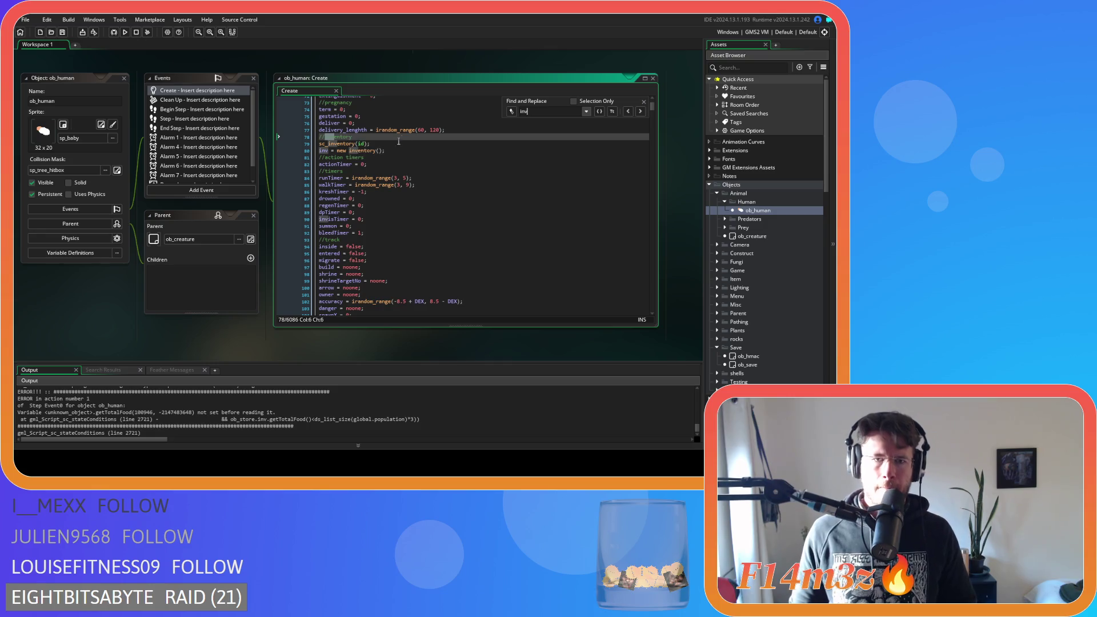
{"action": "left_click", "coordinate": [428, 150]}
{"action": "left_click", "coordinate": [644, 102]}
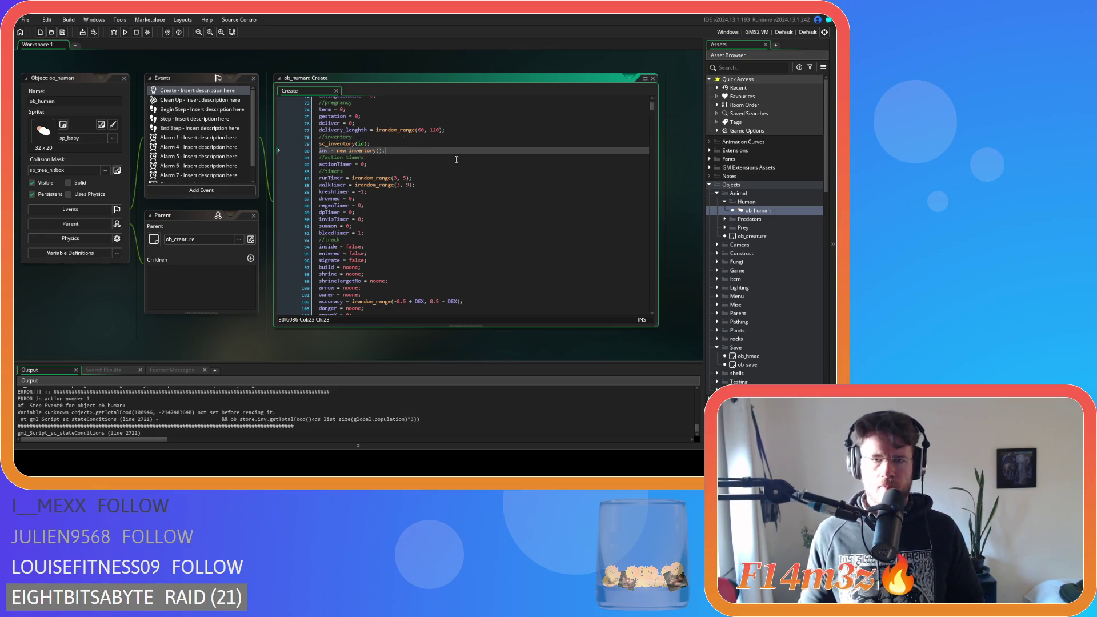
{"action": "key", "text": "ctrl+d"}
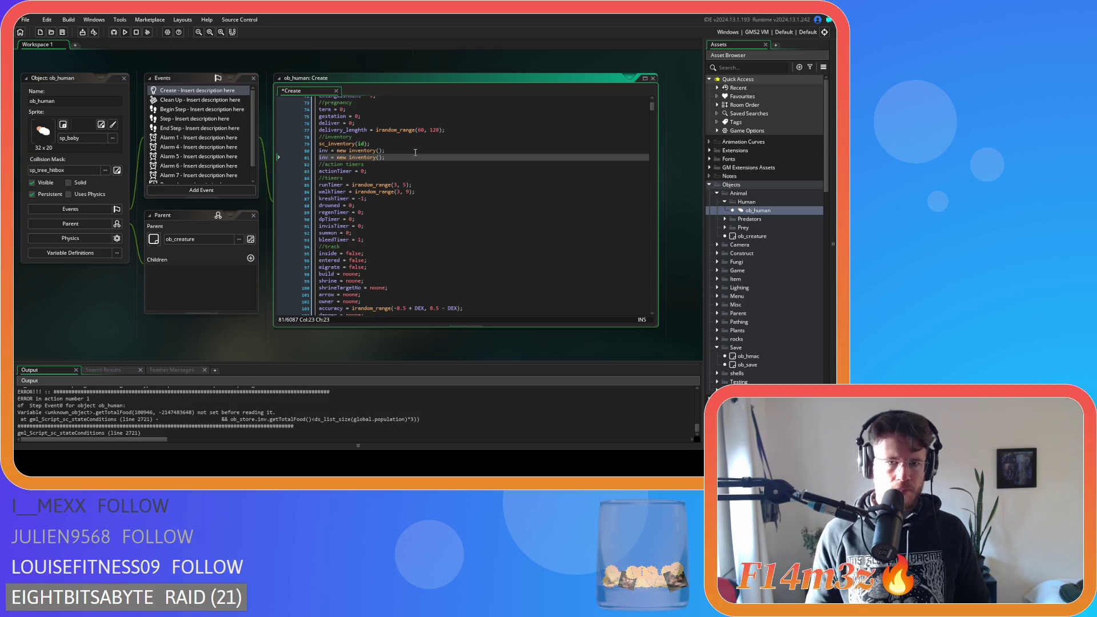
{"action": "key", "text": "shift+Home"}
{"action": "type", "text": "save"}
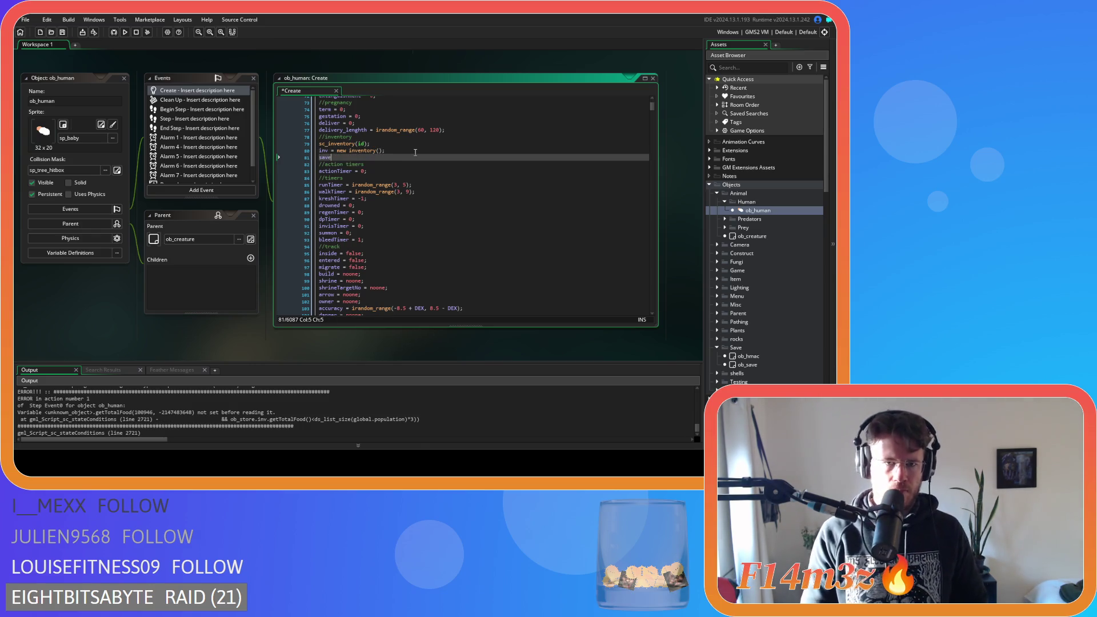
{"action": "type", "text": "Inv ="}
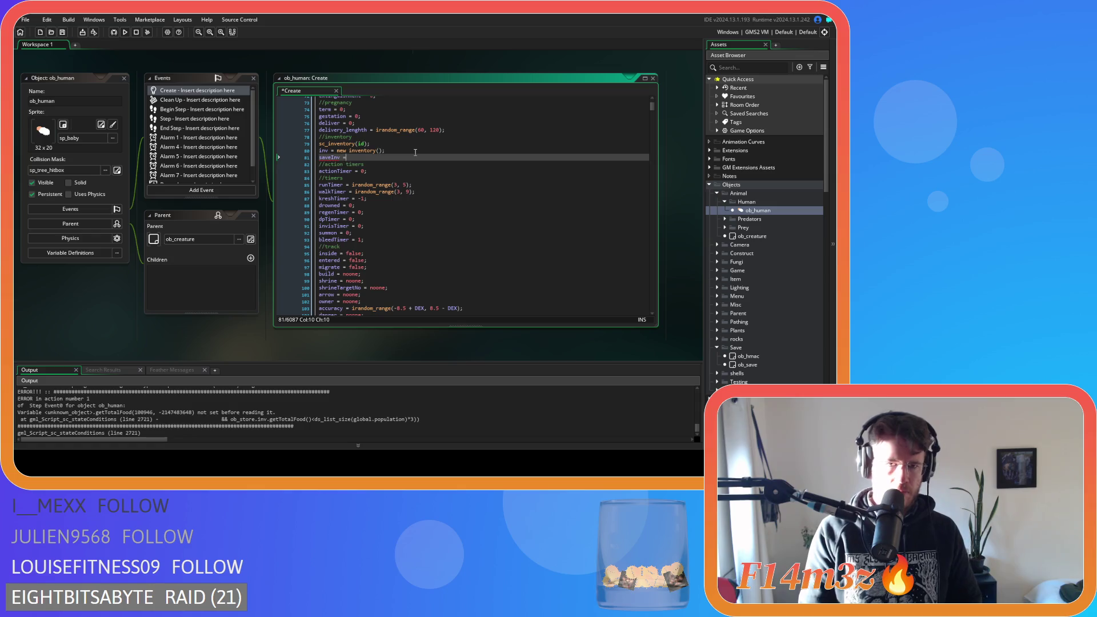
{"action": "type", "text": " noone;"}
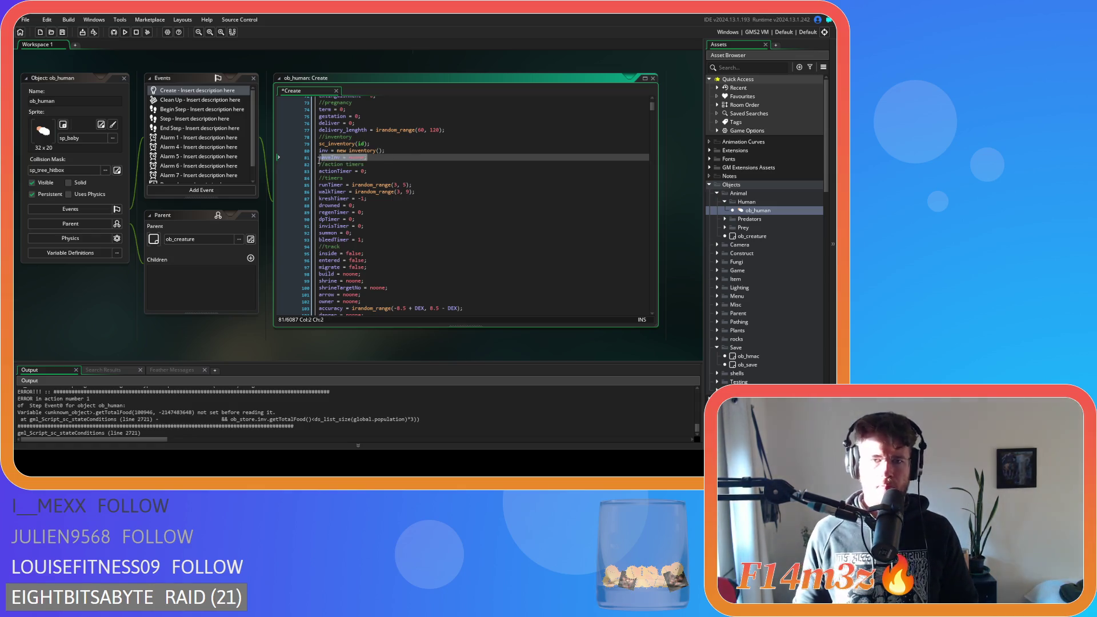
{"action": "key", "text": "shift+Home"}
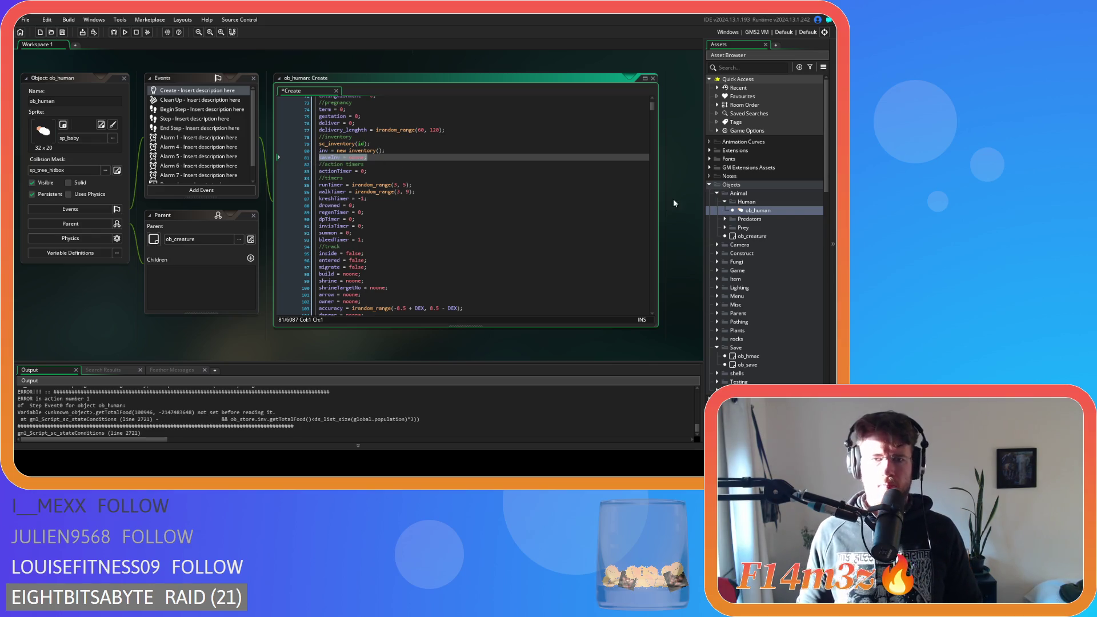
Step: Put the same saveInv = noone line below ob_store's inventory creation line and save
{"action": "left_click", "coordinate": [717, 253]}
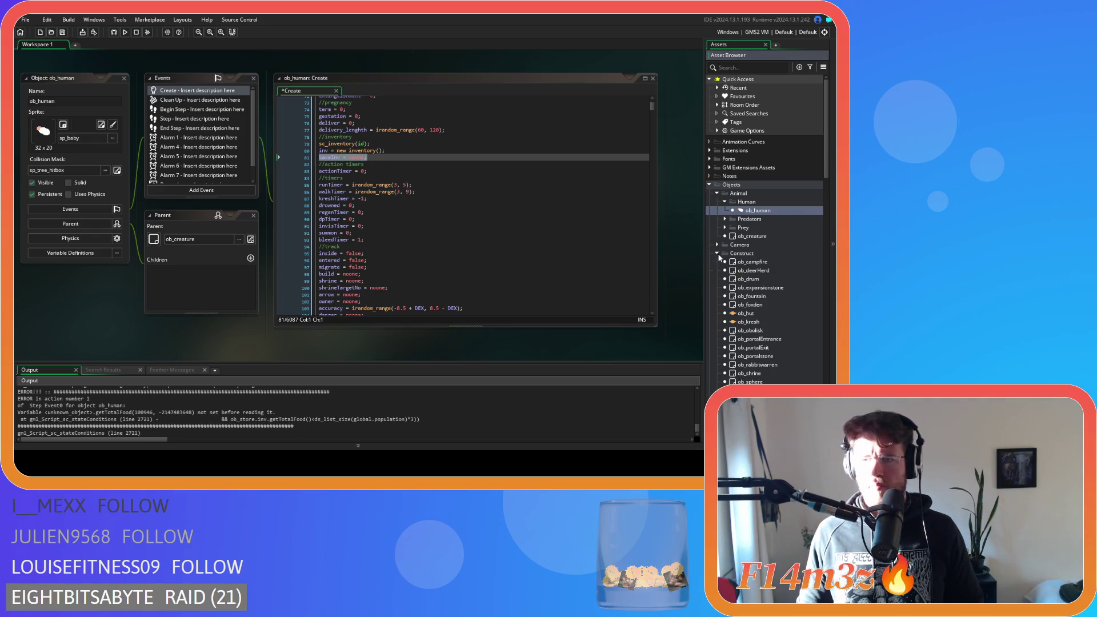
{"action": "scroll", "coordinate": [770, 282], "scroll_direction": "down", "scroll_amount": 3}
{"action": "double_click", "coordinate": [759, 339]}
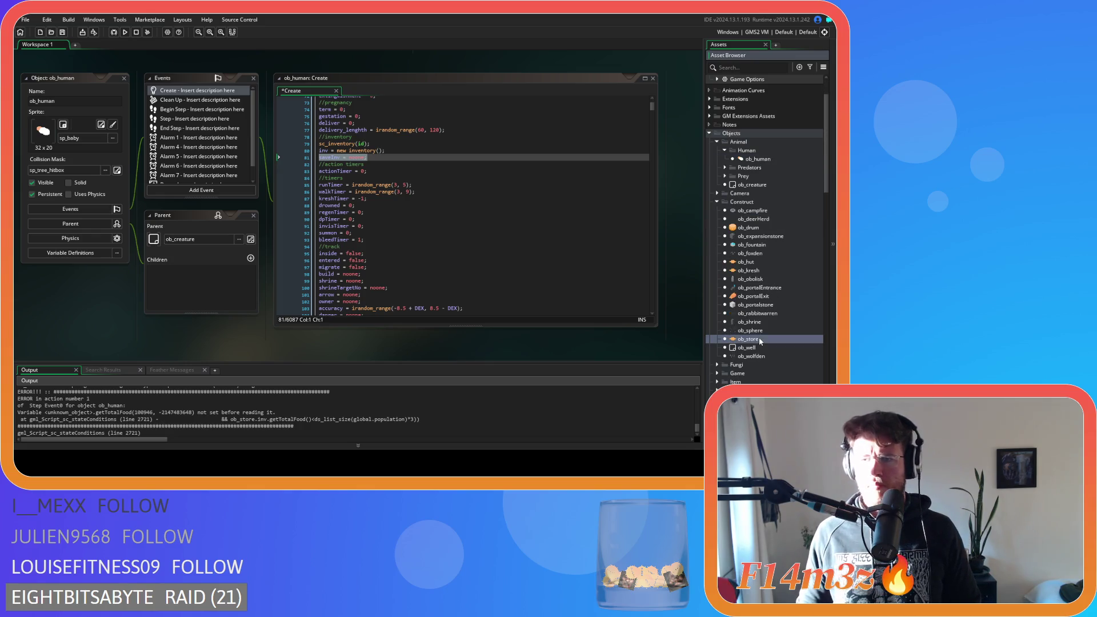
{"action": "double_click", "coordinate": [169, 100]}
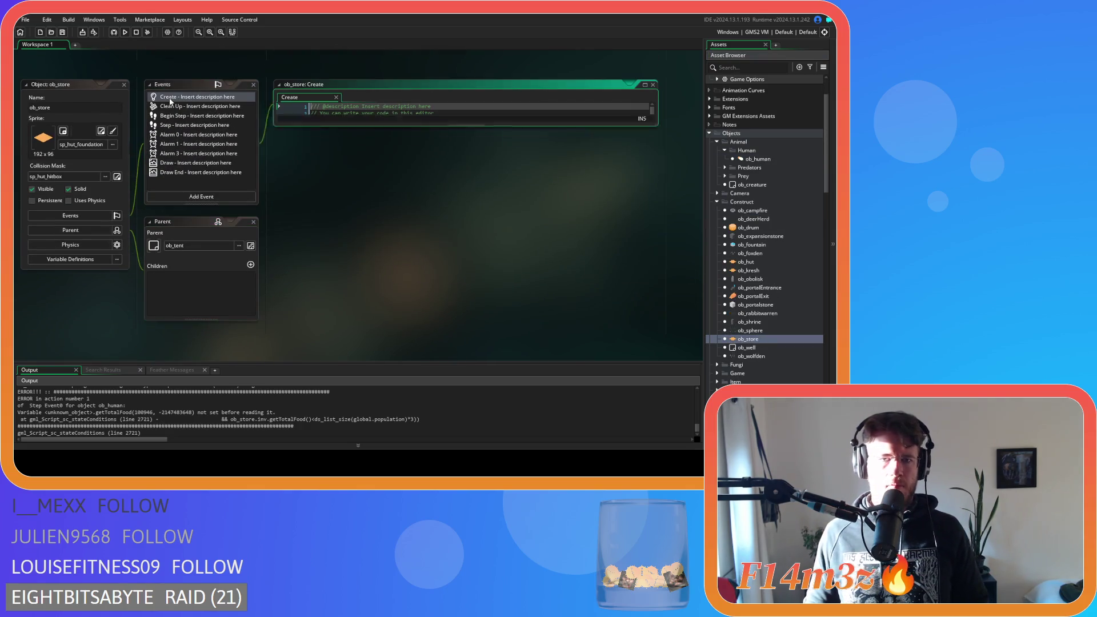
{"action": "scroll", "coordinate": [390, 213], "scroll_direction": "down", "scroll_amount": 1}
{"action": "left_click", "coordinate": [394, 226]}
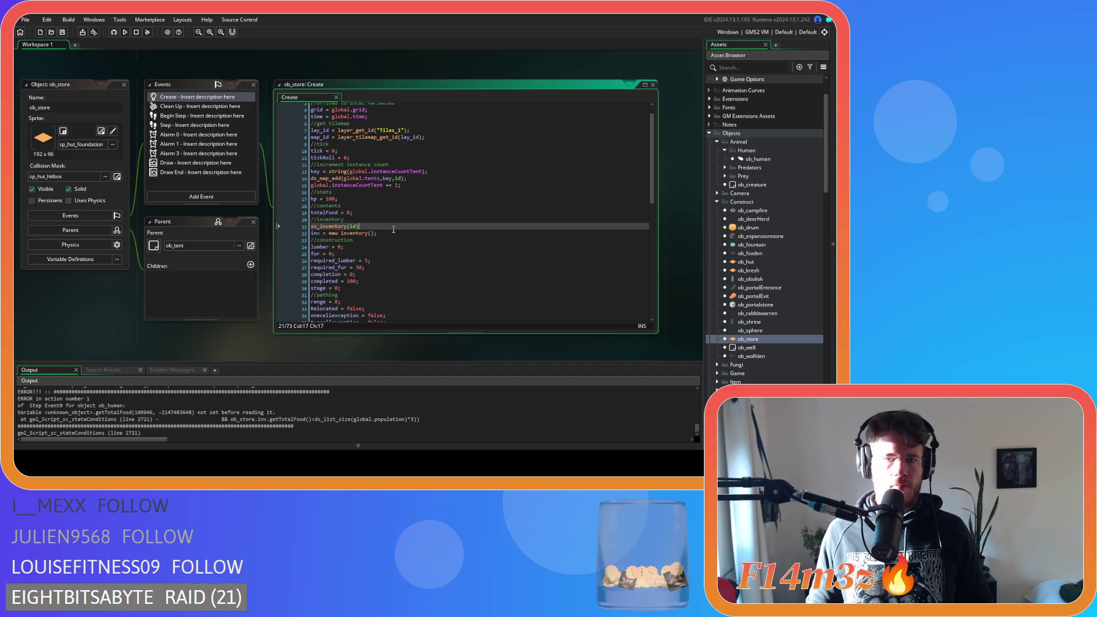
{"action": "left_click", "coordinate": [395, 235]}
{"action": "type", "text": "saveInv = noone;"}
{"action": "key", "text": "ctrl+s"}
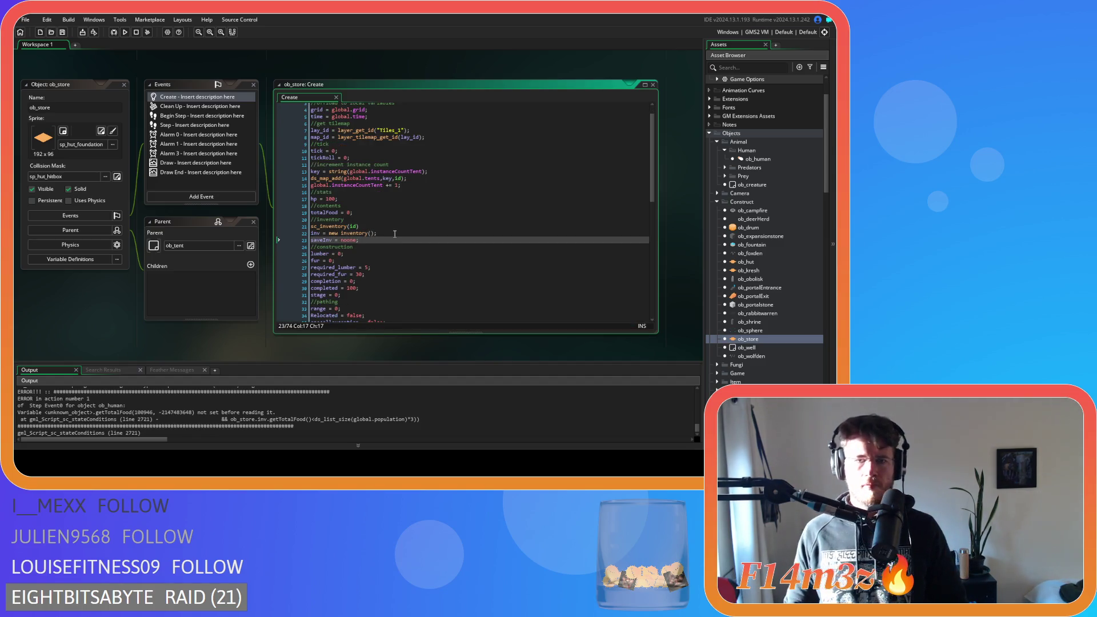
{"action": "scroll", "coordinate": [173, 253], "scroll_direction": "up", "scroll_amount": 3}
{"action": "scroll", "coordinate": [92, 229], "scroll_direction": "up", "scroll_amount": 3}
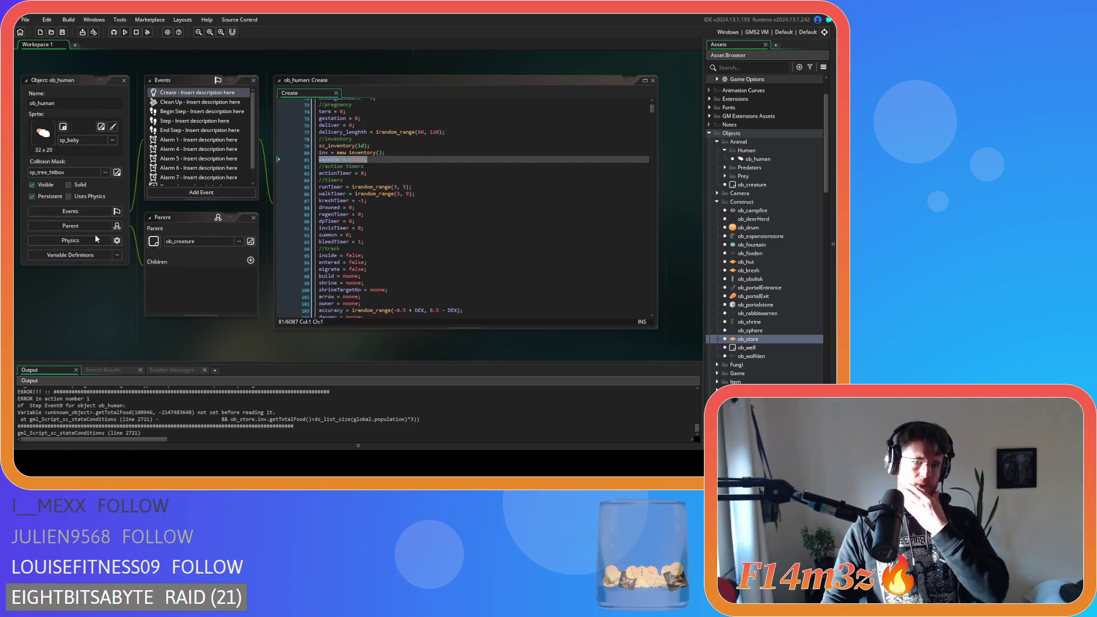
Step: Close the ob_human editors and pan back to sc_saveHuman beside sc_saveInventory
{"action": "scroll", "coordinate": [85, 228], "scroll_direction": "up", "scroll_amount": 3}
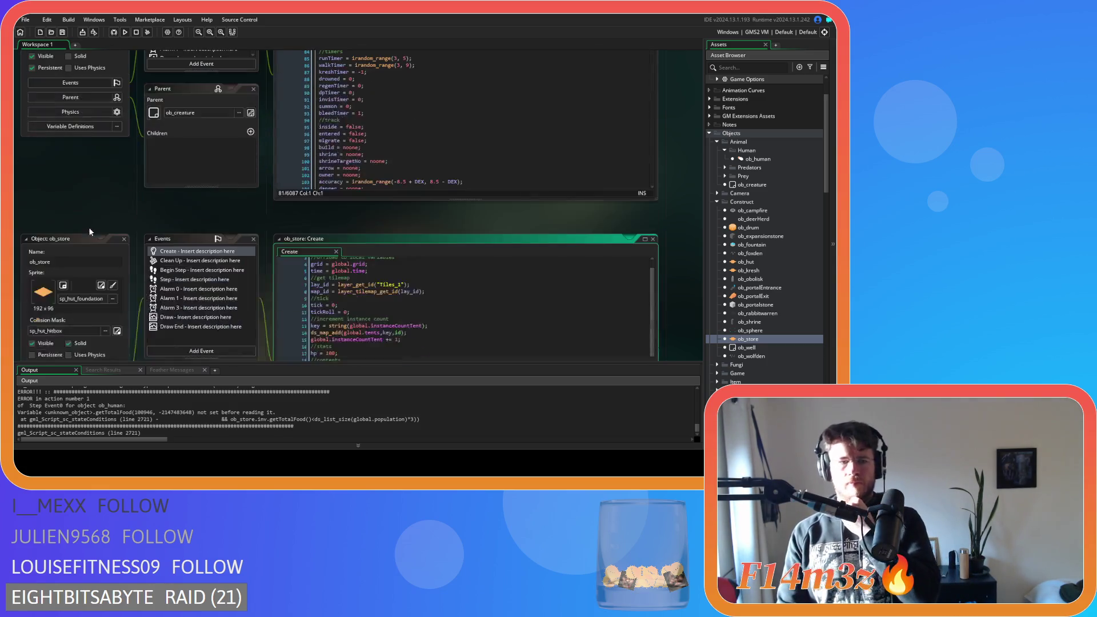
{"action": "scroll", "coordinate": [114, 178], "scroll_direction": "down", "scroll_amount": 3}
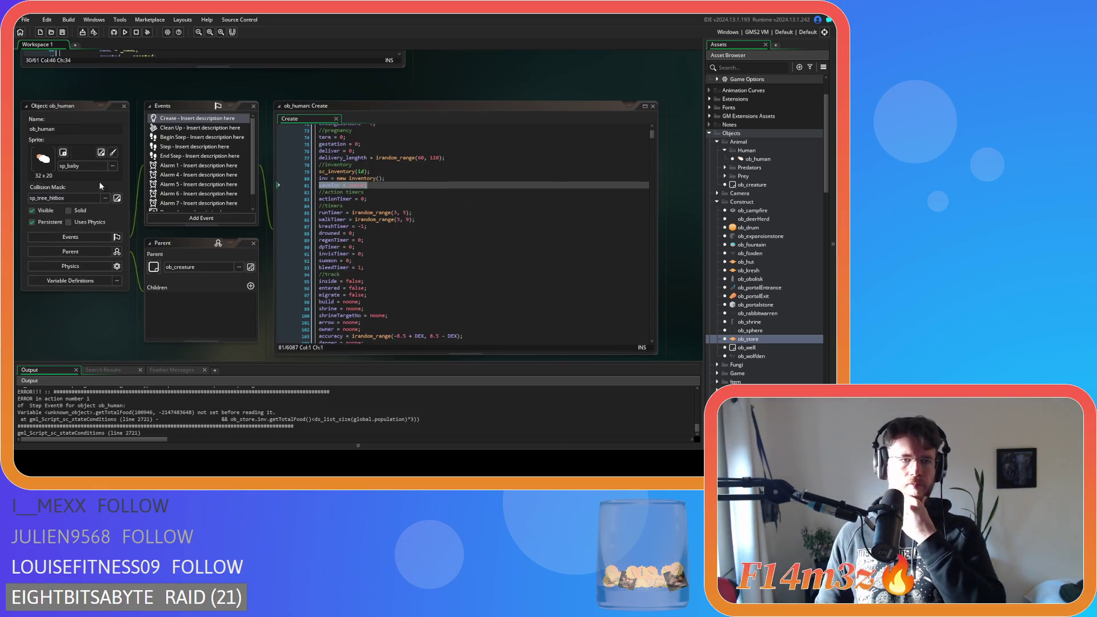
{"action": "left_click", "coordinate": [125, 106]}
{"action": "scroll", "coordinate": [153, 321], "scroll_direction": "up", "scroll_amount": 4}
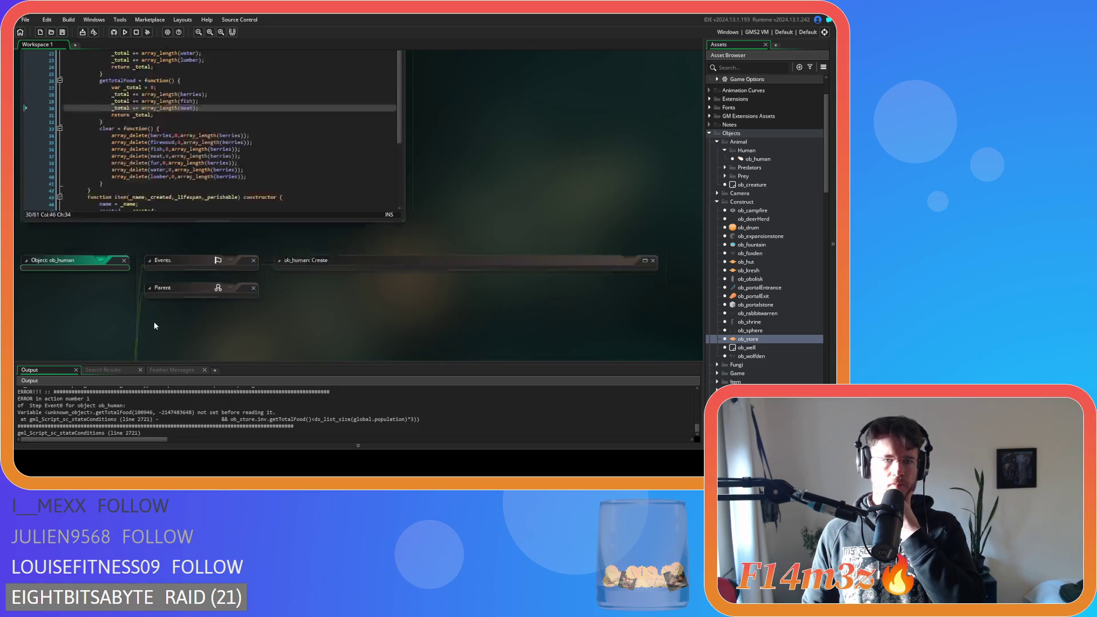
{"action": "scroll", "coordinate": [466, 245], "scroll_direction": "up", "scroll_amount": 2}
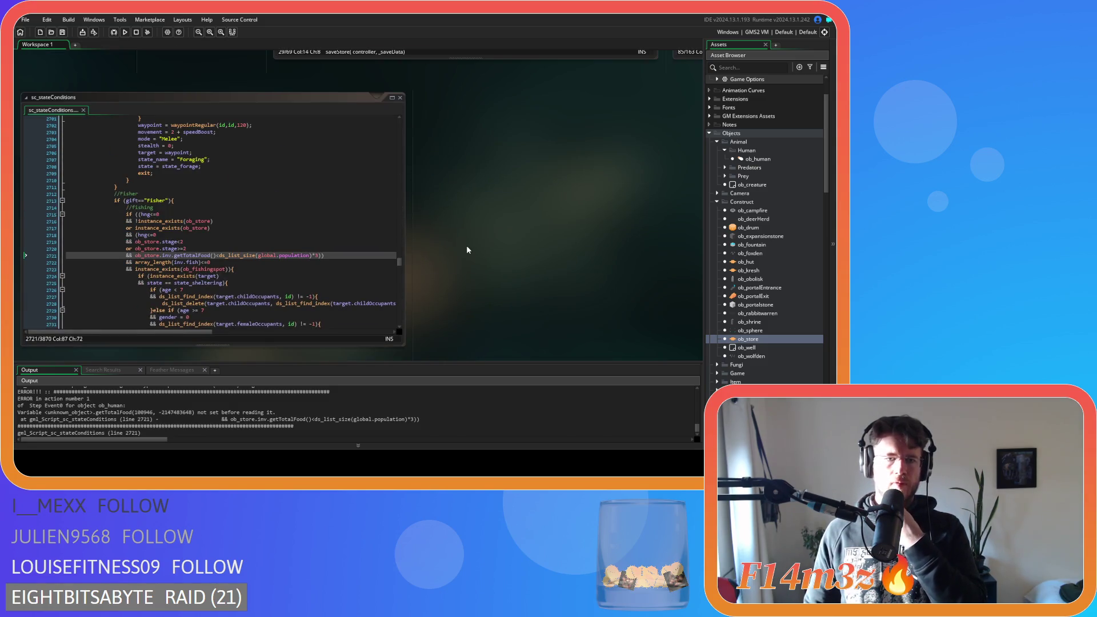
{"action": "scroll", "coordinate": [399, 251], "scroll_direction": "up", "scroll_amount": 4}
{"action": "left_click_drag", "start_coordinate": [256, 268], "coordinate": [19, 260]}
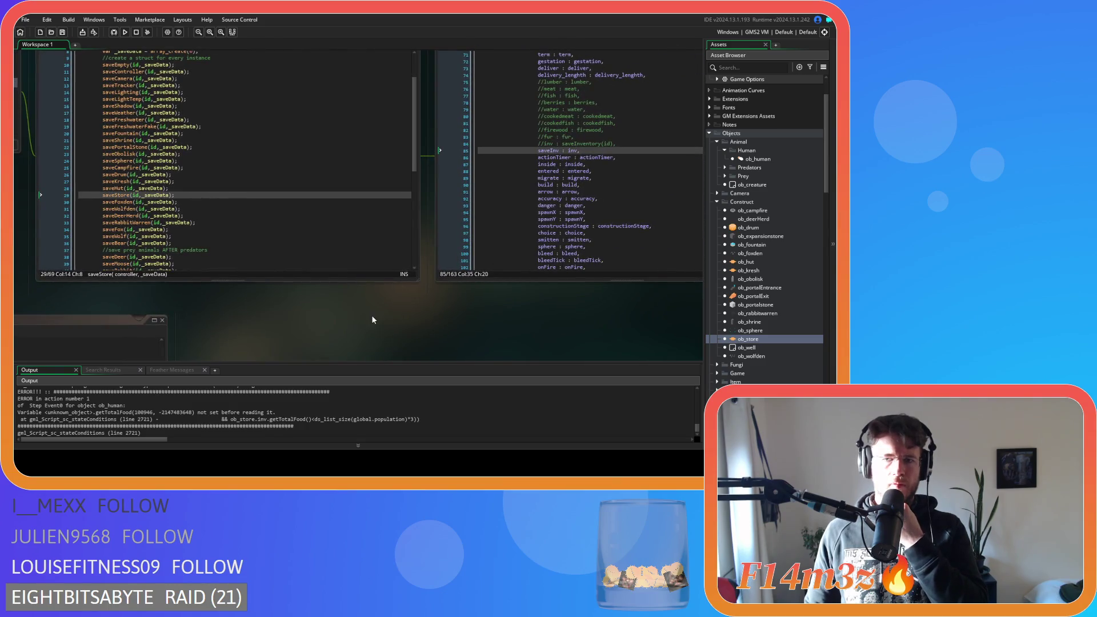
{"action": "left_click_drag", "start_coordinate": [372, 320], "coordinate": [64, 328]}
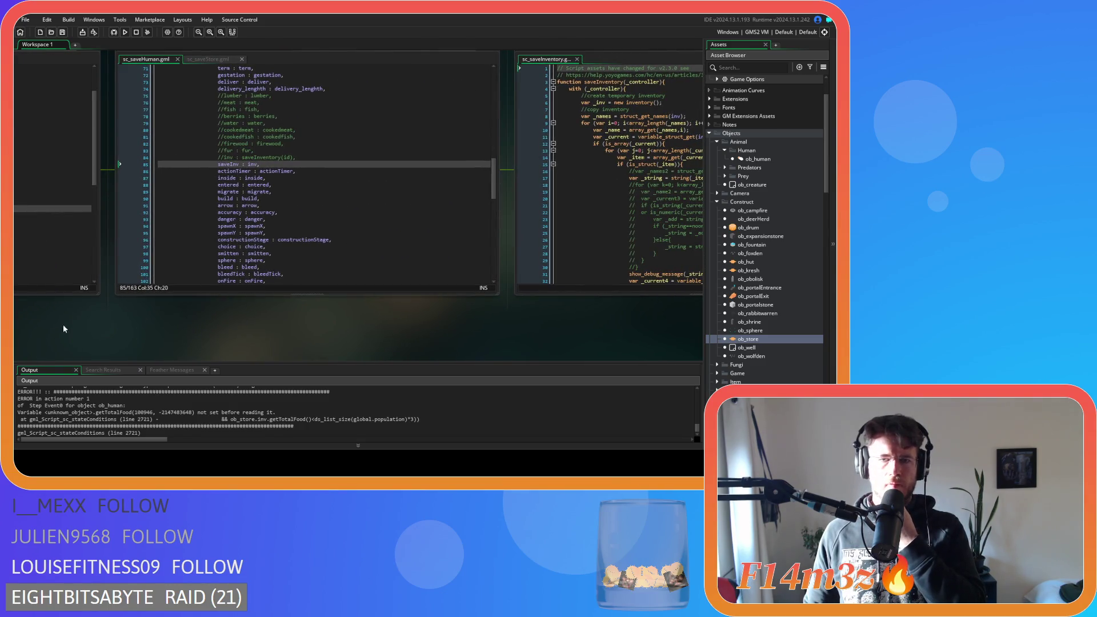